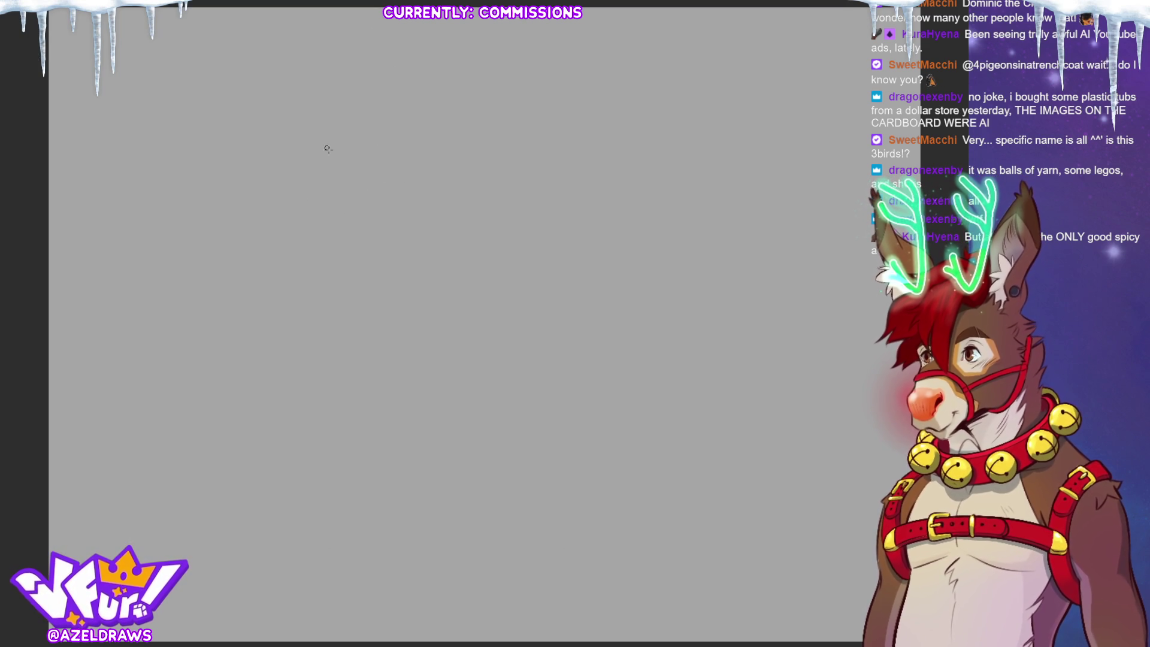
Step: Pencil the main head circle with a smaller overlapping muzzle circle, snout and jaw curve
drag(405, 123, 358, 175)
drag(386, 89, 390, 130)
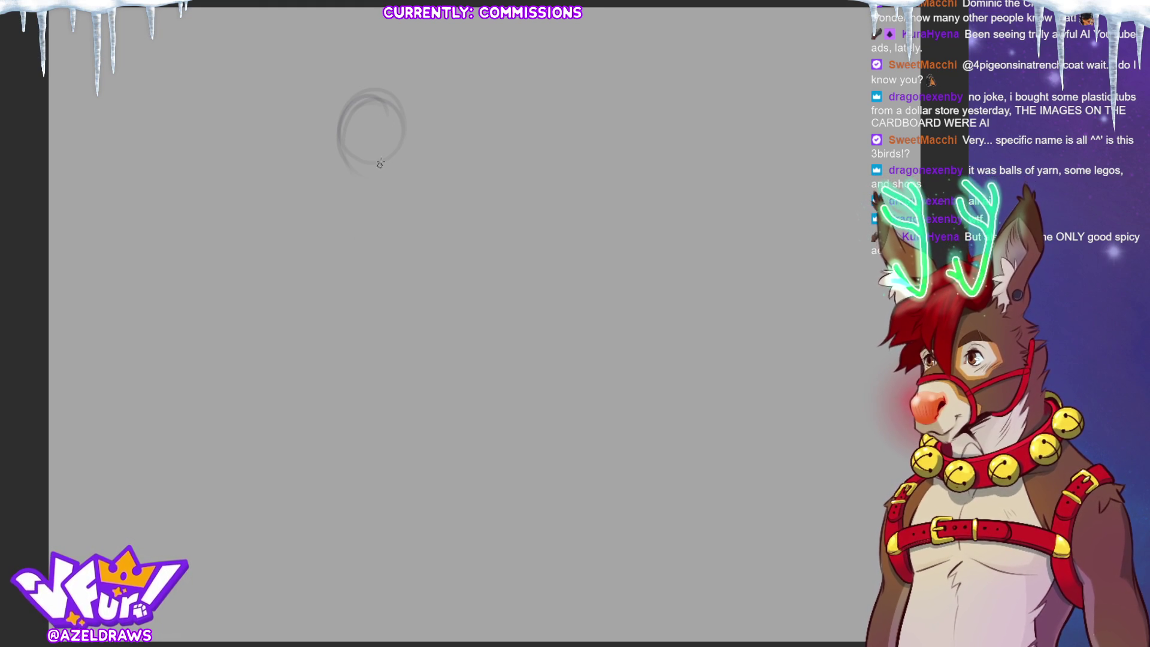
drag(359, 99, 350, 175)
drag(335, 132, 312, 148)
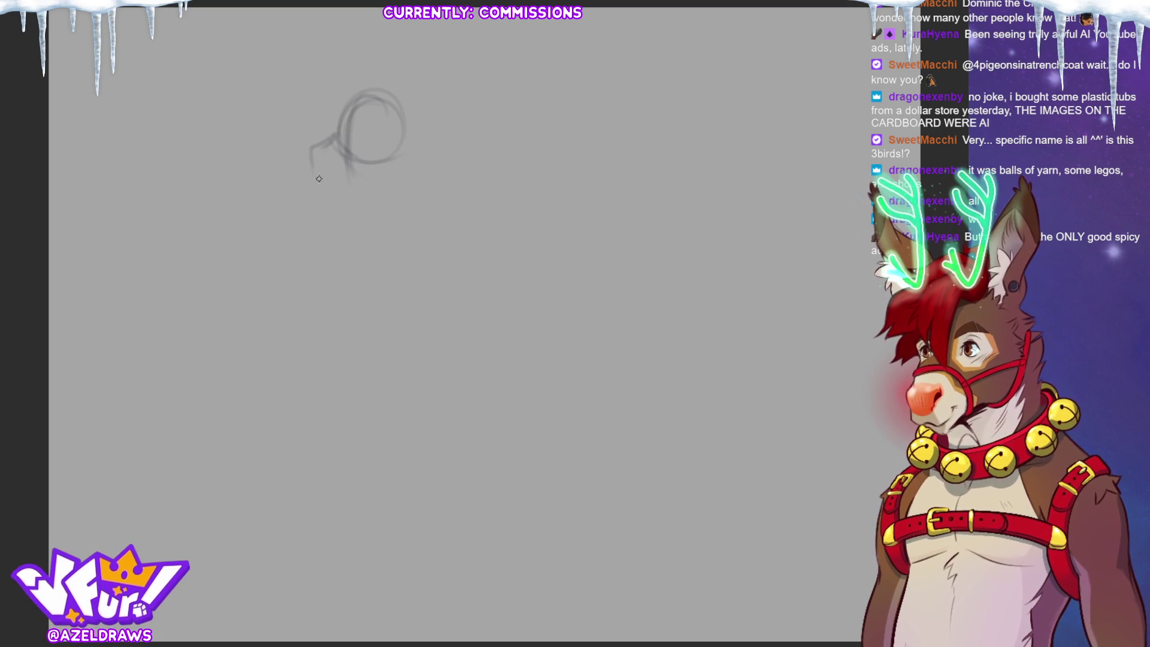
mouse_move(319, 179)
mouse_down()
mouse_move(338, 192)
mouse_move(342, 162)
mouse_move(356, 168)
mouse_move(359, 190)
mouse_up()
mouse_move(320, 138)
mouse_down()
mouse_move(325, 193)
mouse_move(298, 171)
mouse_move(326, 192)
mouse_move(318, 183)
mouse_up()
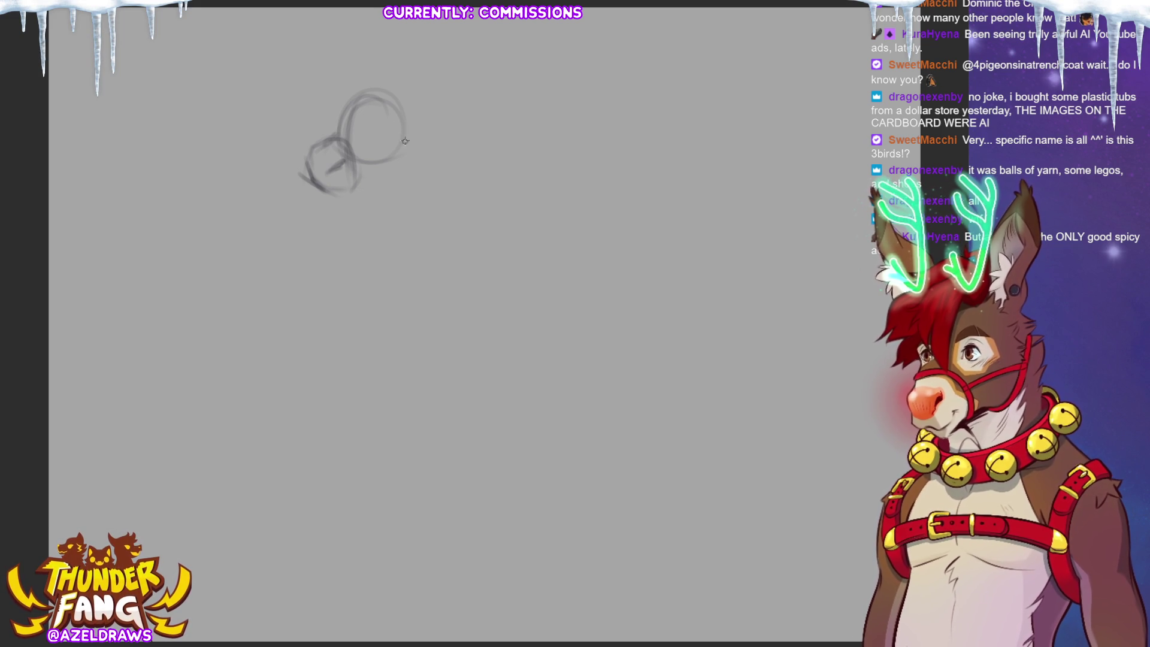
Step: Sketch two tall ears above the head, then refine the head top, muzzle and jaw lines
mouse_move(403, 148)
mouse_down()
mouse_move(441, 83)
mouse_move(419, 77)
mouse_move(406, 144)
mouse_up()
mouse_move(444, 55)
mouse_down()
mouse_move(414, 142)
mouse_move(442, 42)
mouse_up()
mouse_move(335, 100)
mouse_down()
mouse_move(326, 60)
mouse_move(345, 111)
mouse_up()
drag(333, 33, 362, 99)
mouse_move(410, 128)
mouse_down()
mouse_move(402, 82)
mouse_move(440, 34)
mouse_move(423, 142)
mouse_up()
mouse_move(357, 82)
mouse_down()
mouse_move(383, 93)
mouse_move(297, 97)
mouse_move(364, 73)
mouse_move(383, 81)
mouse_move(376, 51)
mouse_move(398, 90)
mouse_up()
mouse_move(368, 104)
mouse_down()
mouse_move(346, 137)
mouse_move(387, 102)
mouse_up()
mouse_move(386, 88)
mouse_down()
mouse_move(397, 110)
mouse_move(299, 142)
mouse_move(309, 138)
mouse_up()
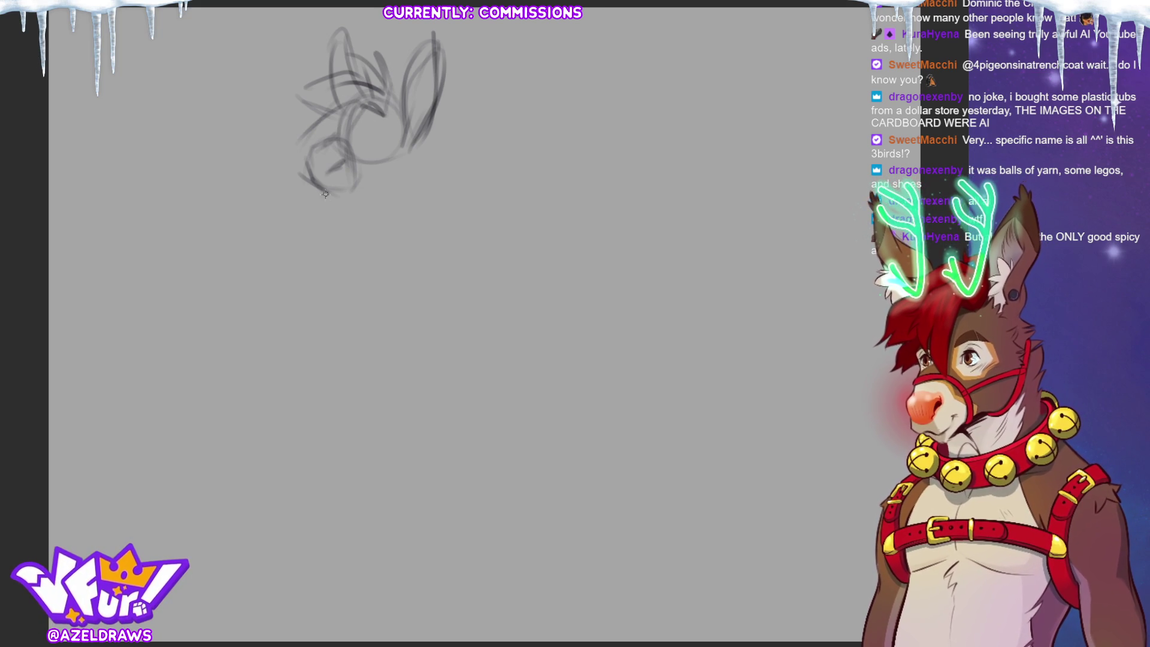
drag(325, 193, 360, 188)
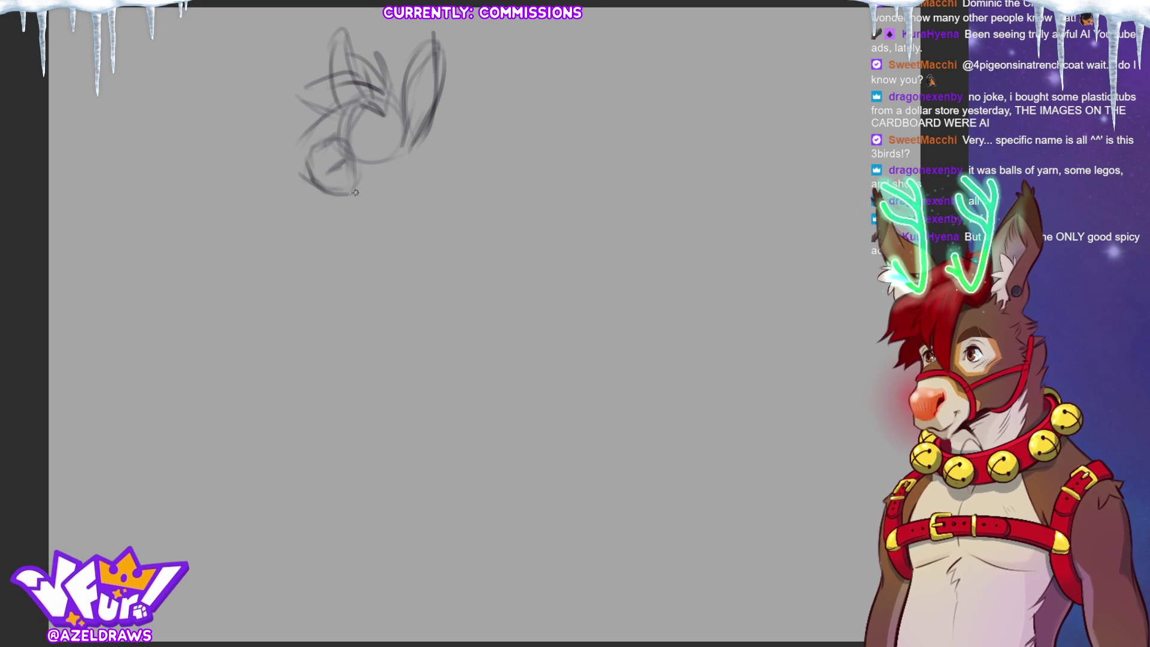
drag(413, 139, 381, 191)
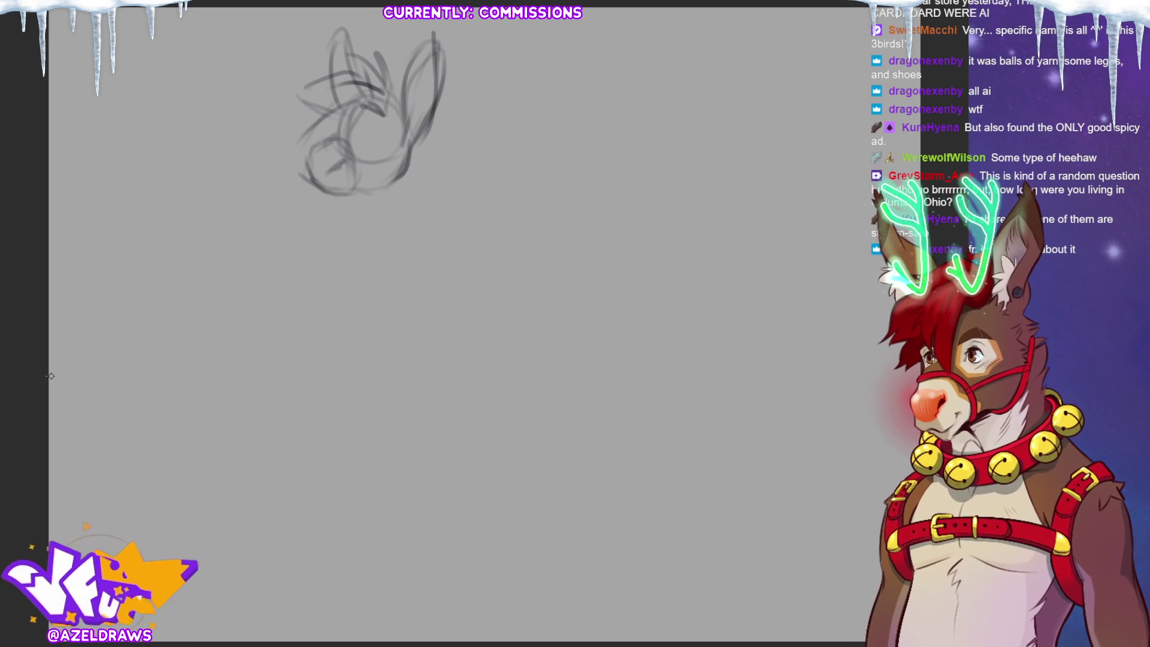
Step: Free-transform the head sketch to move it slightly right and down
key(ctrl+t)
drag(336, 235, 354, 277)
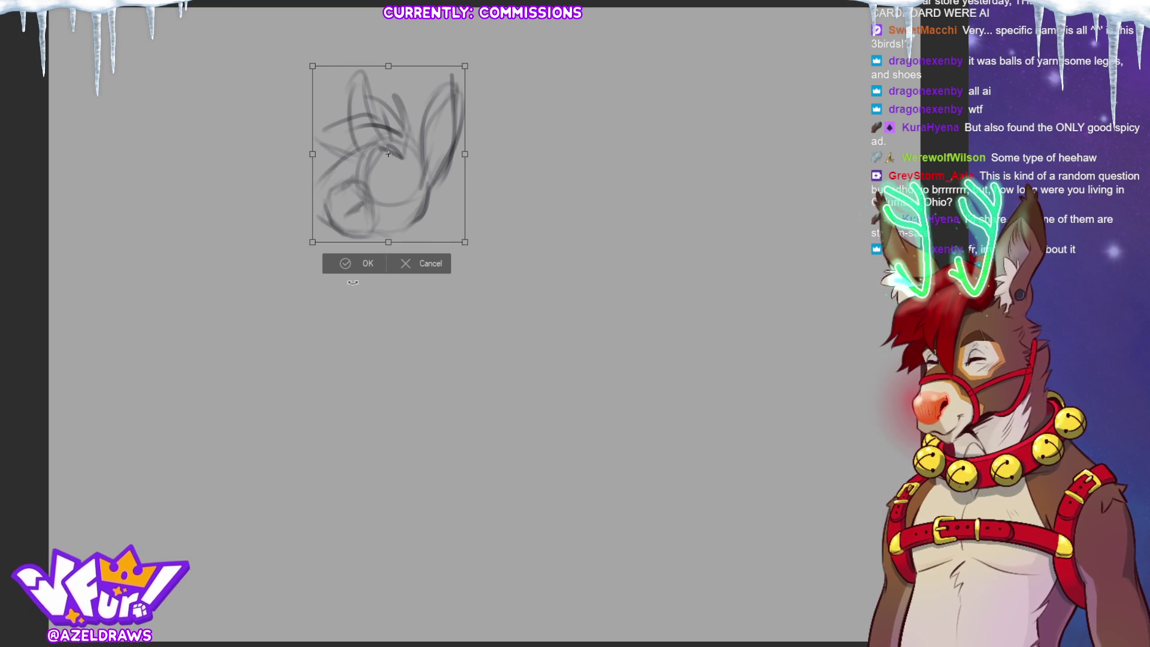
click(347, 265)
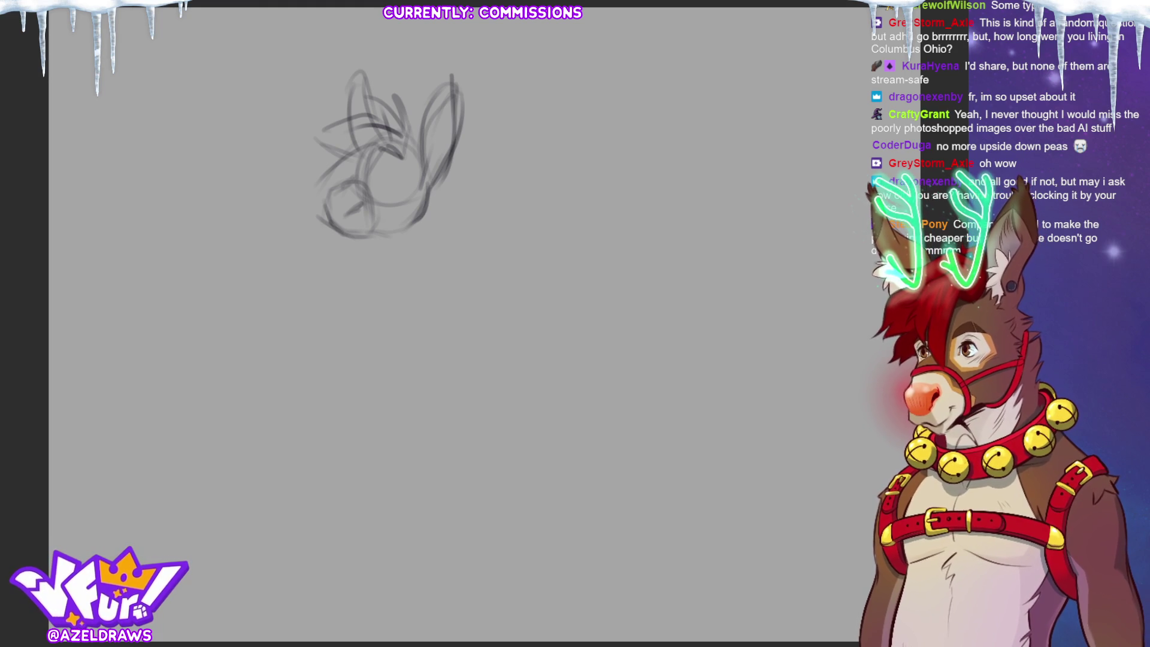
Step: Try tilting the sketch counter-clockwise, then cancel so it stays upright
key(ctrl+t)
drag(473, 146, 503, 111)
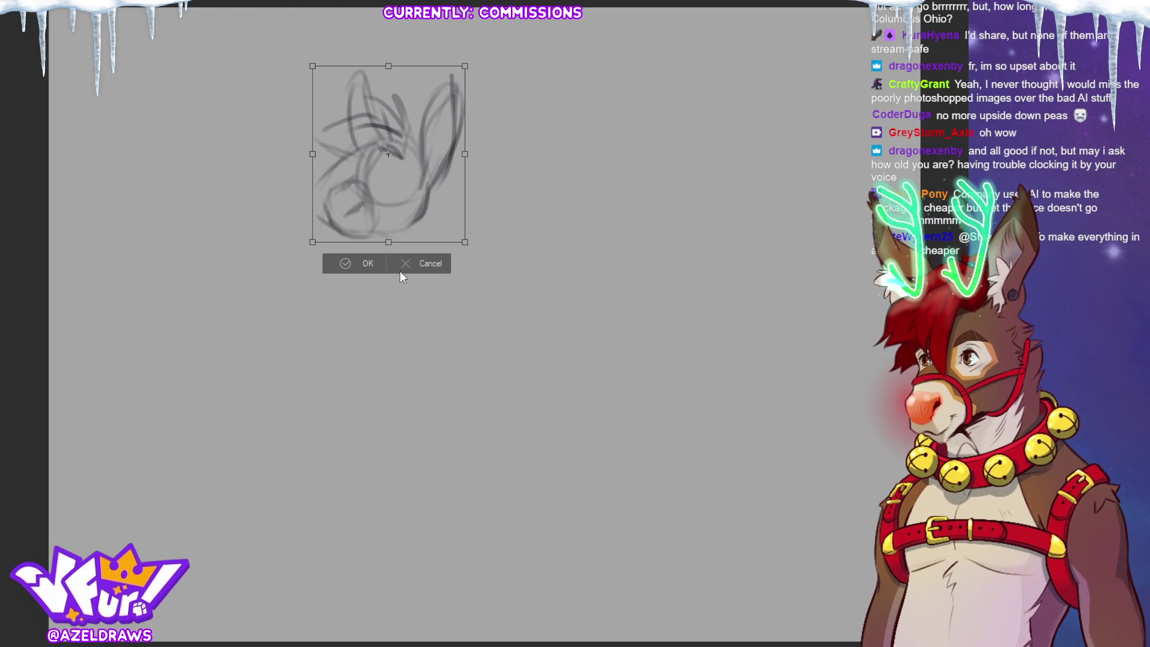
click(411, 267)
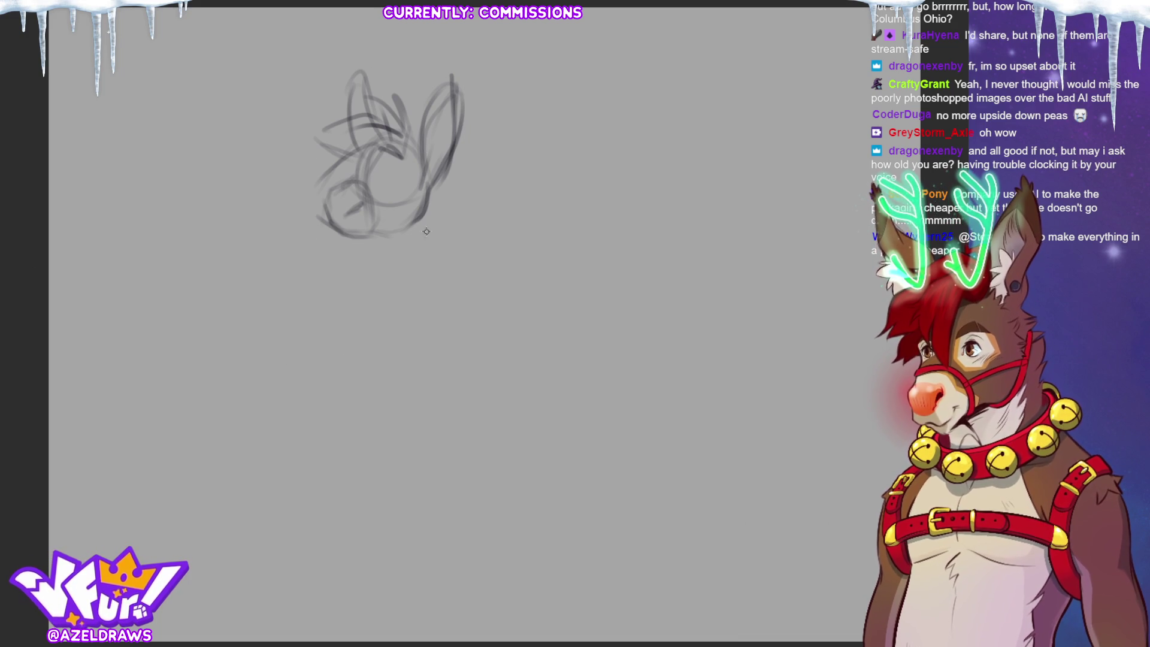
Step: Sketch the neck, chest curve, shoulder and back line down from the head
drag(404, 222, 372, 338)
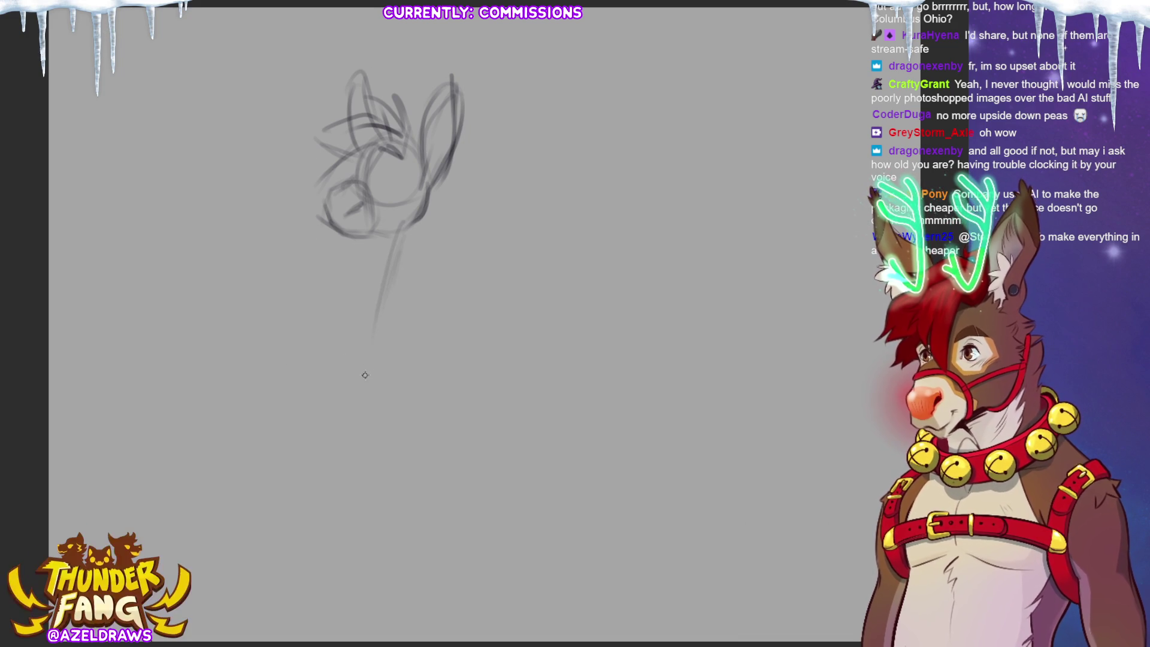
drag(400, 259, 360, 399)
drag(367, 340, 358, 428)
drag(337, 352, 396, 461)
drag(381, 290, 324, 353)
mouse_move(390, 278)
mouse_down()
mouse_move(338, 330)
mouse_move(443, 279)
mouse_move(318, 332)
mouse_move(408, 311)
mouse_up()
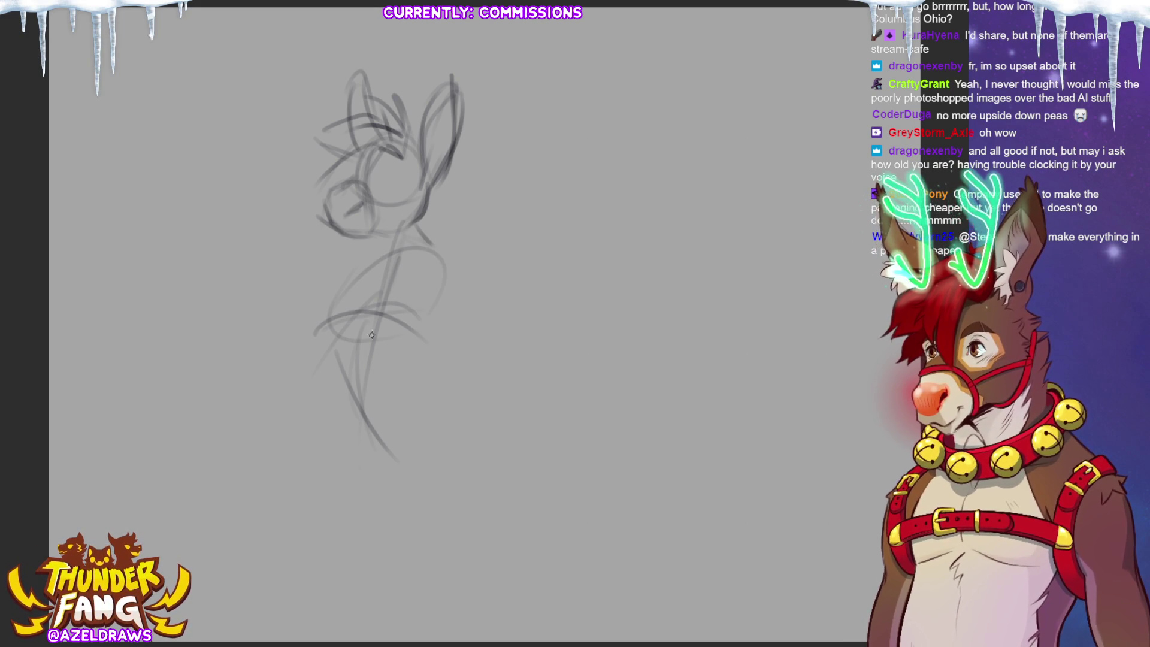
drag(428, 180, 436, 240)
mouse_move(366, 233)
mouse_down()
mouse_move(362, 267)
mouse_move(350, 271)
mouse_up()
mouse_move(432, 226)
mouse_down()
mouse_move(447, 260)
mouse_move(479, 289)
mouse_up()
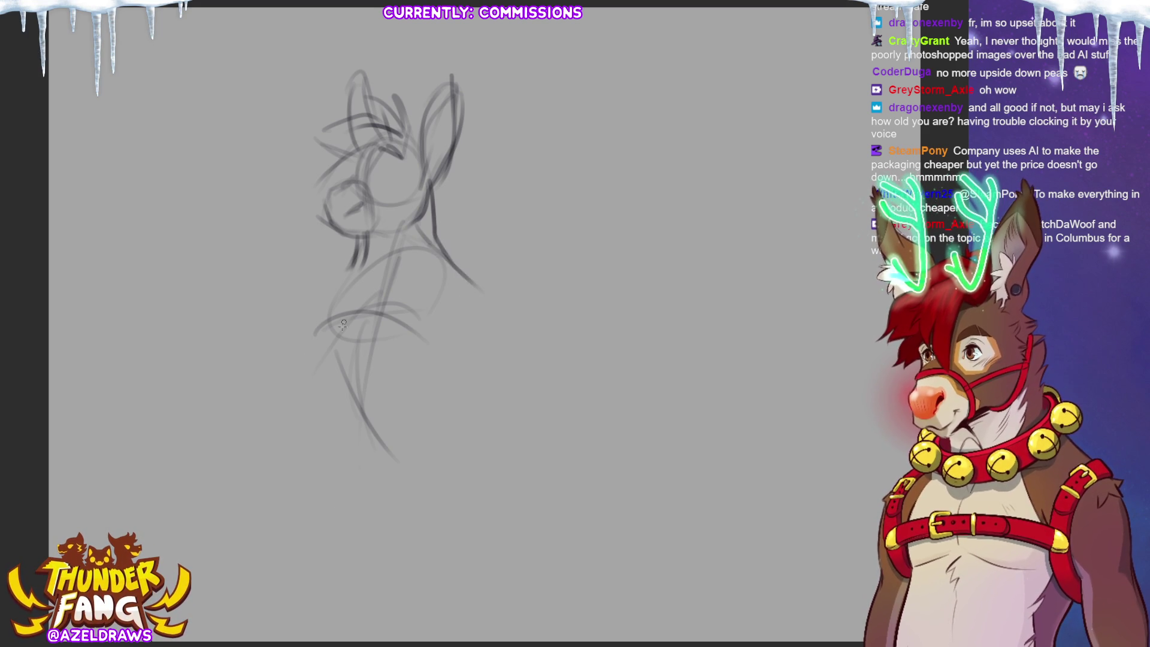
drag(340, 273, 313, 337)
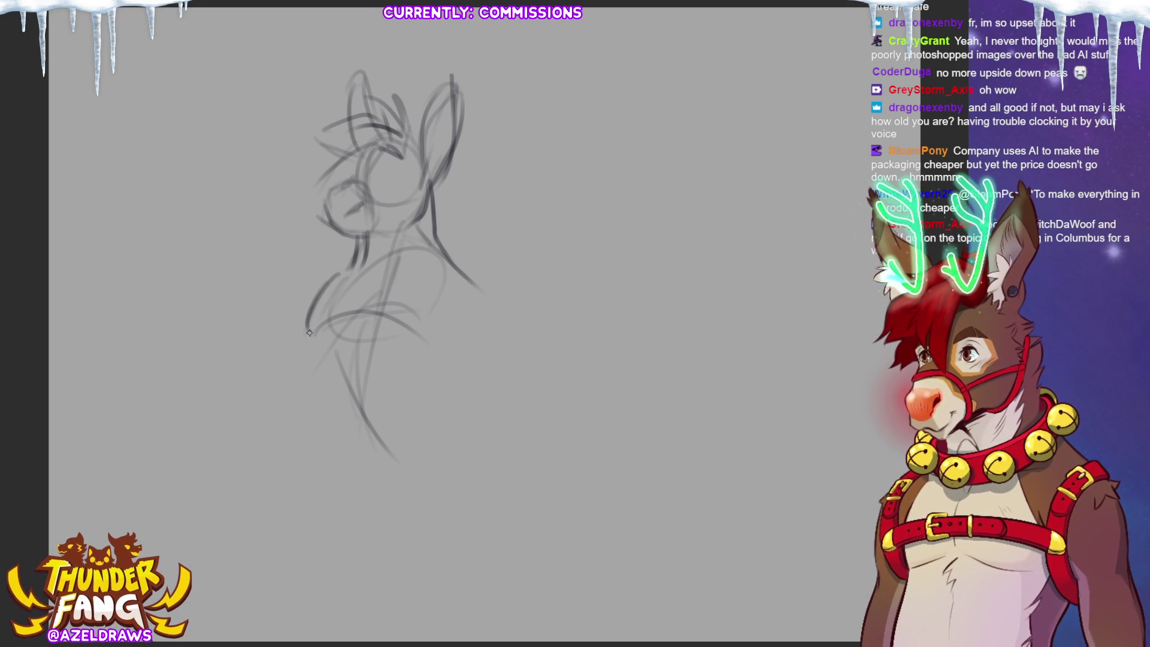
mouse_move(451, 304)
mouse_down()
mouse_move(426, 360)
mouse_move(429, 395)
mouse_up()
drag(434, 350, 436, 404)
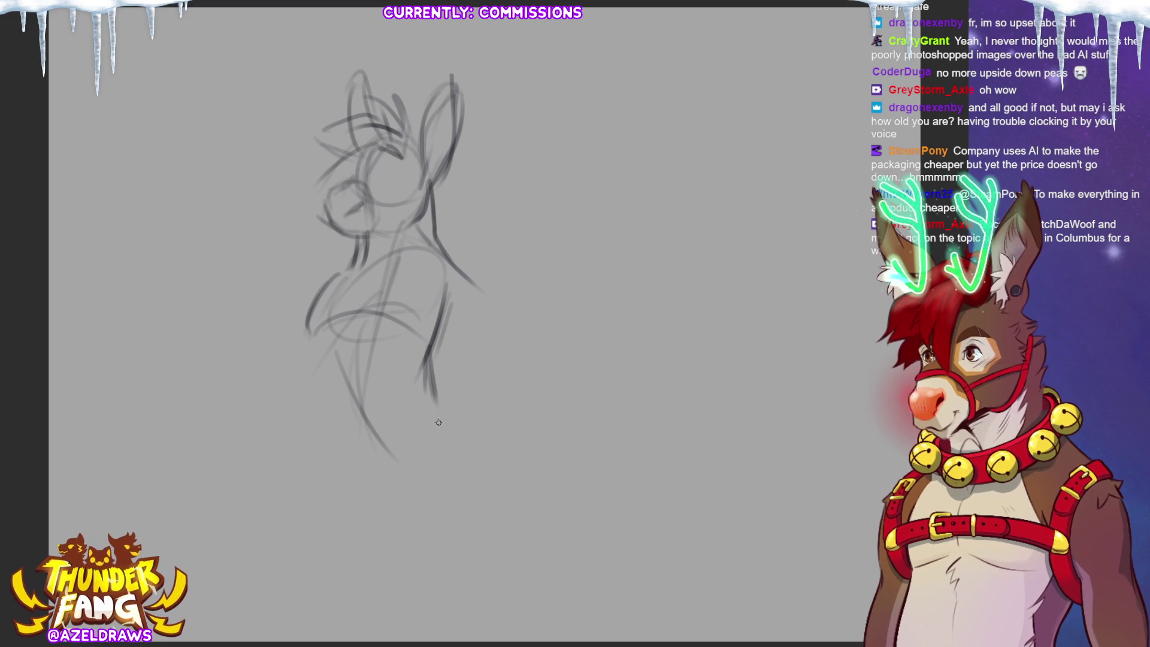
drag(427, 361, 432, 420)
Step: Add the arm and hand, a tail left of the belly, and a long ground line
mouse_move(310, 327)
mouse_down()
mouse_move(291, 388)
mouse_move(300, 441)
mouse_up()
mouse_move(282, 394)
mouse_down()
mouse_move(302, 443)
mouse_move(395, 442)
mouse_up()
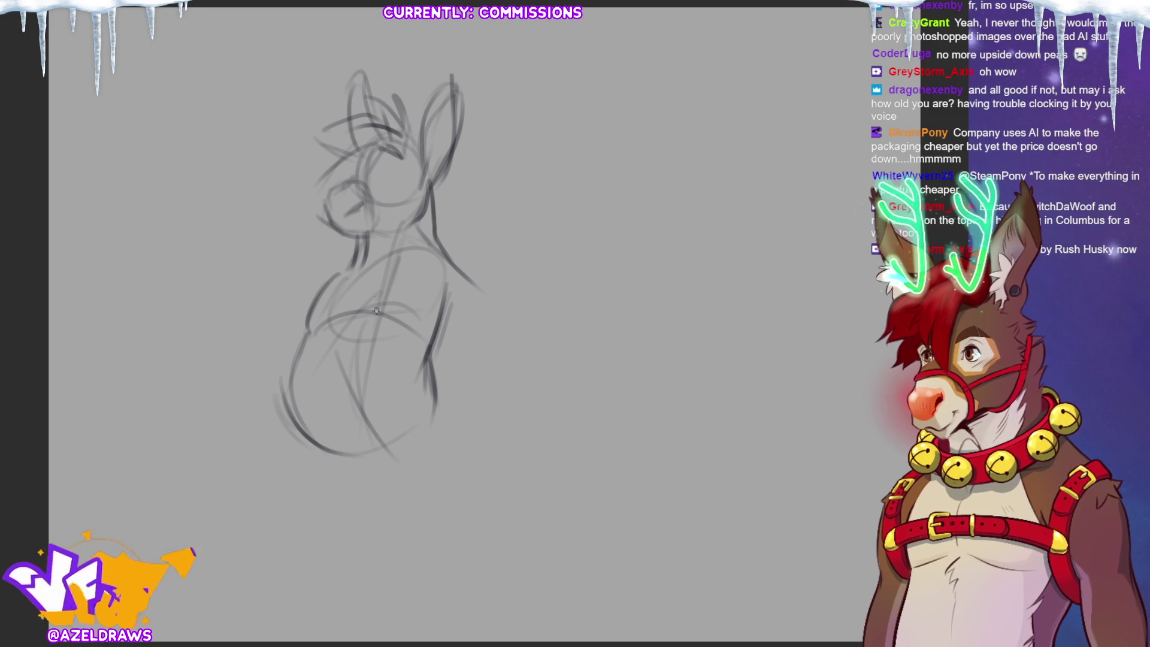
drag(269, 389, 228, 390)
drag(291, 364, 233, 382)
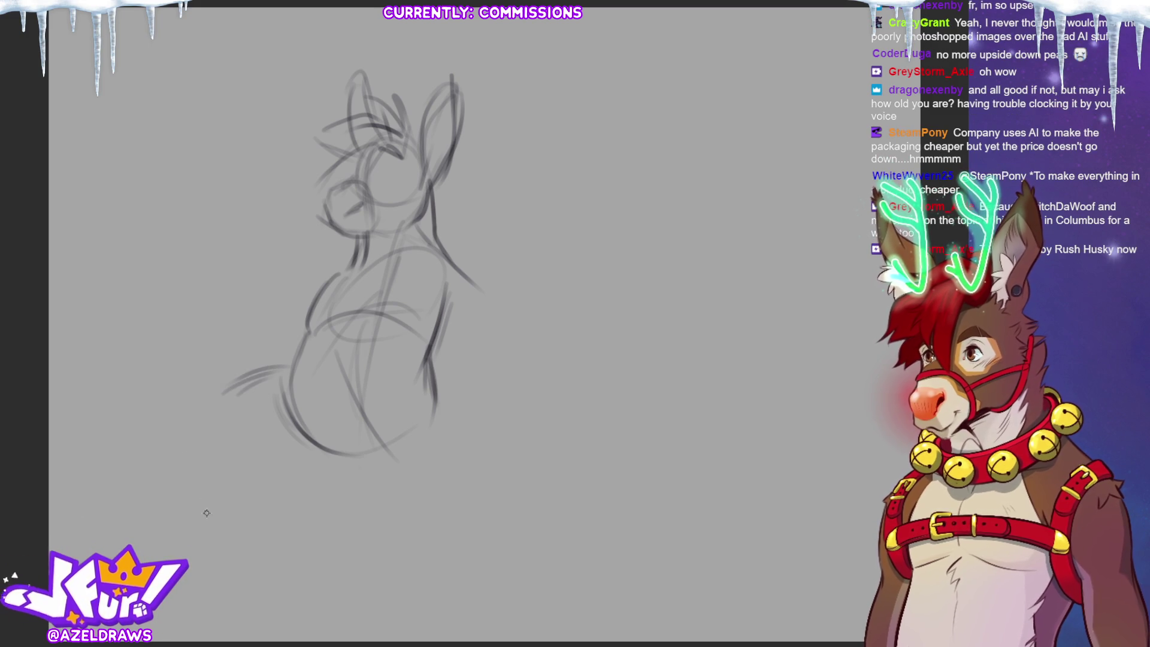
drag(187, 489, 293, 490)
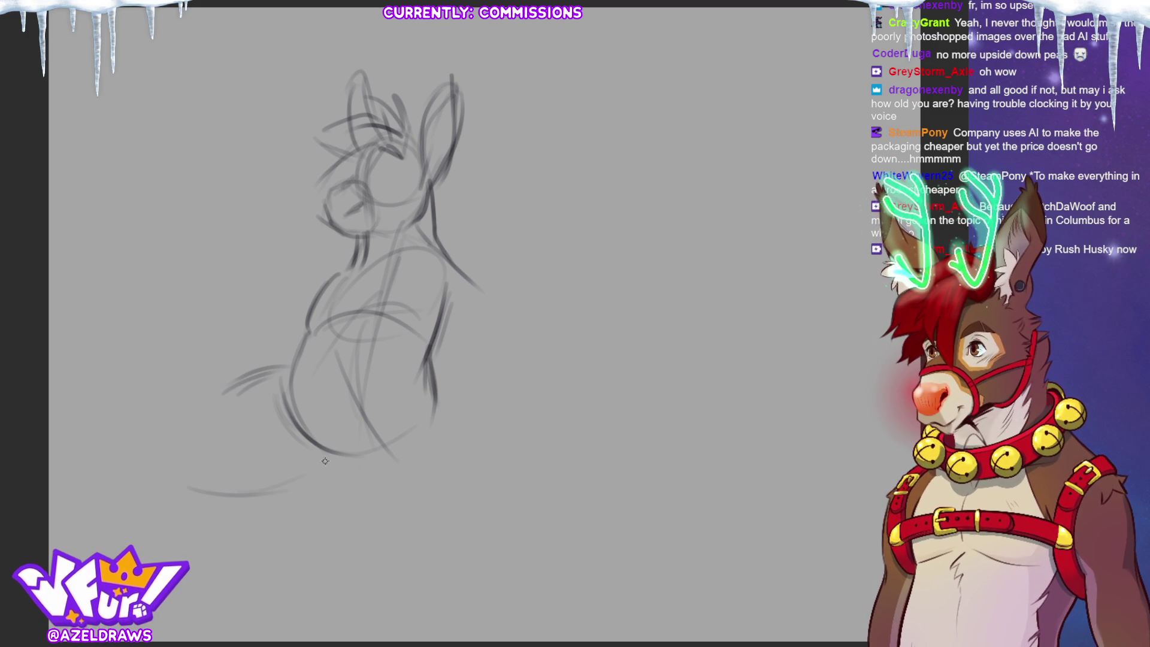
mouse_move(291, 367)
mouse_down()
mouse_move(235, 381)
mouse_move(246, 373)
mouse_up()
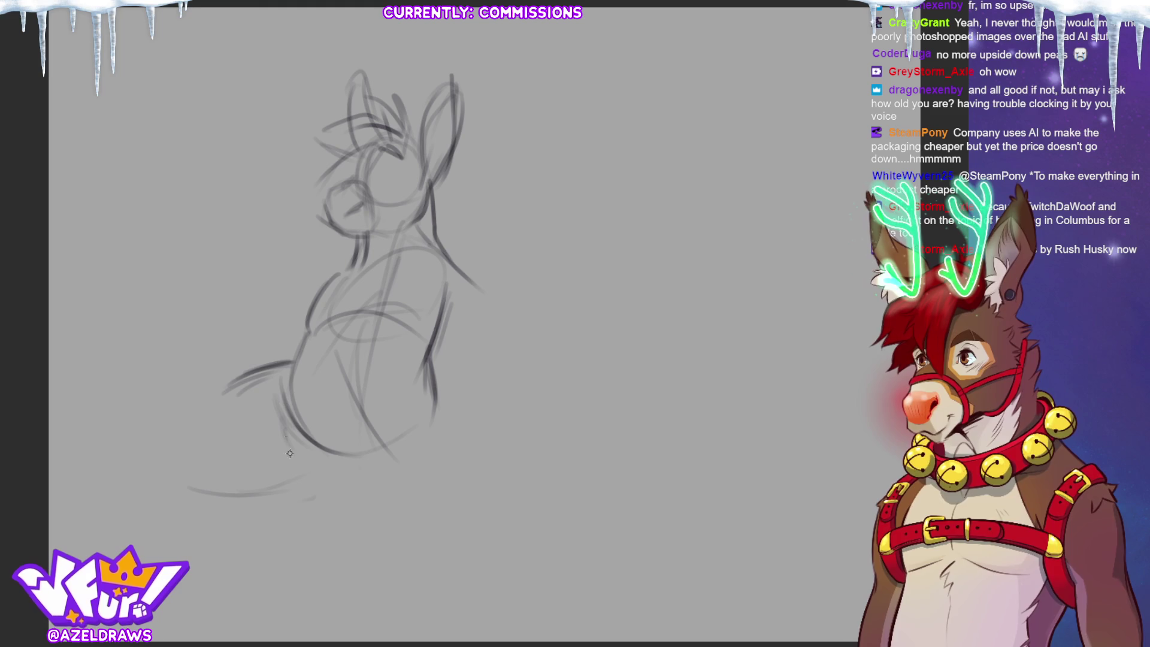
Step: Rough in the belly side, rump, rear leg and curved seated base
mouse_move(280, 393)
mouse_down()
mouse_move(283, 458)
mouse_move(309, 488)
mouse_move(413, 434)
mouse_up()
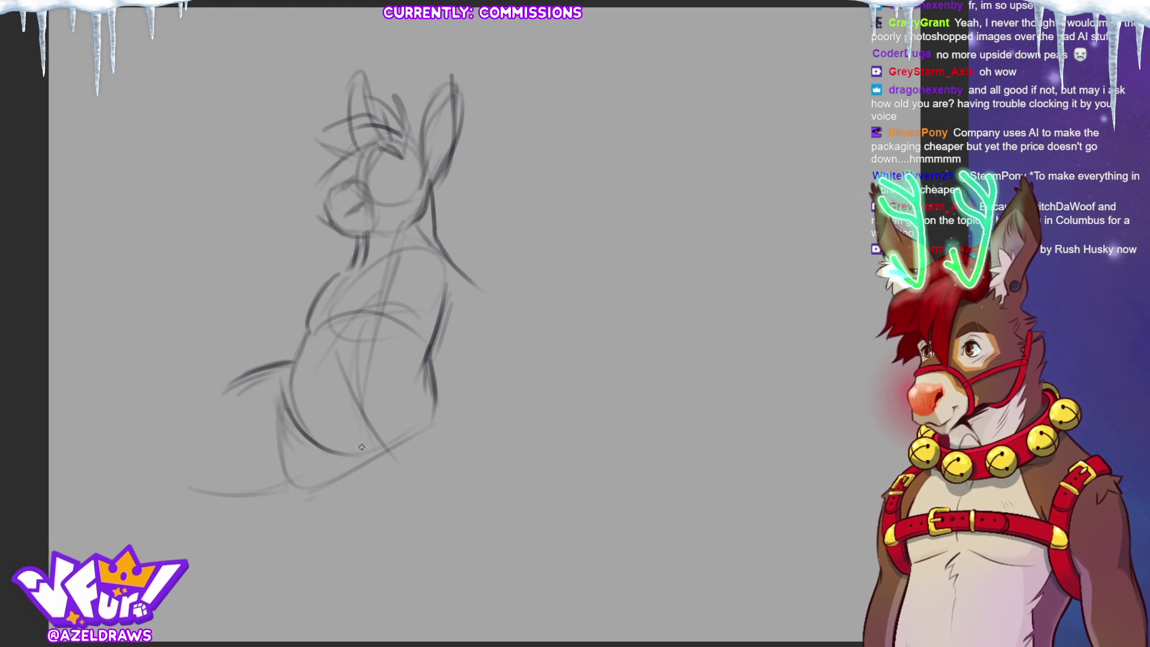
drag(304, 500, 416, 472)
drag(324, 481, 420, 476)
drag(432, 412, 426, 434)
drag(436, 384, 417, 430)
mouse_move(426, 354)
mouse_down()
mouse_move(410, 430)
mouse_move(454, 472)
mouse_up()
drag(440, 420, 457, 472)
drag(312, 495, 416, 473)
drag(427, 407, 442, 484)
drag(431, 434, 426, 474)
mouse_move(284, 487)
mouse_down()
mouse_move(333, 494)
mouse_move(346, 468)
mouse_move(328, 515)
mouse_up()
drag(340, 473, 388, 461)
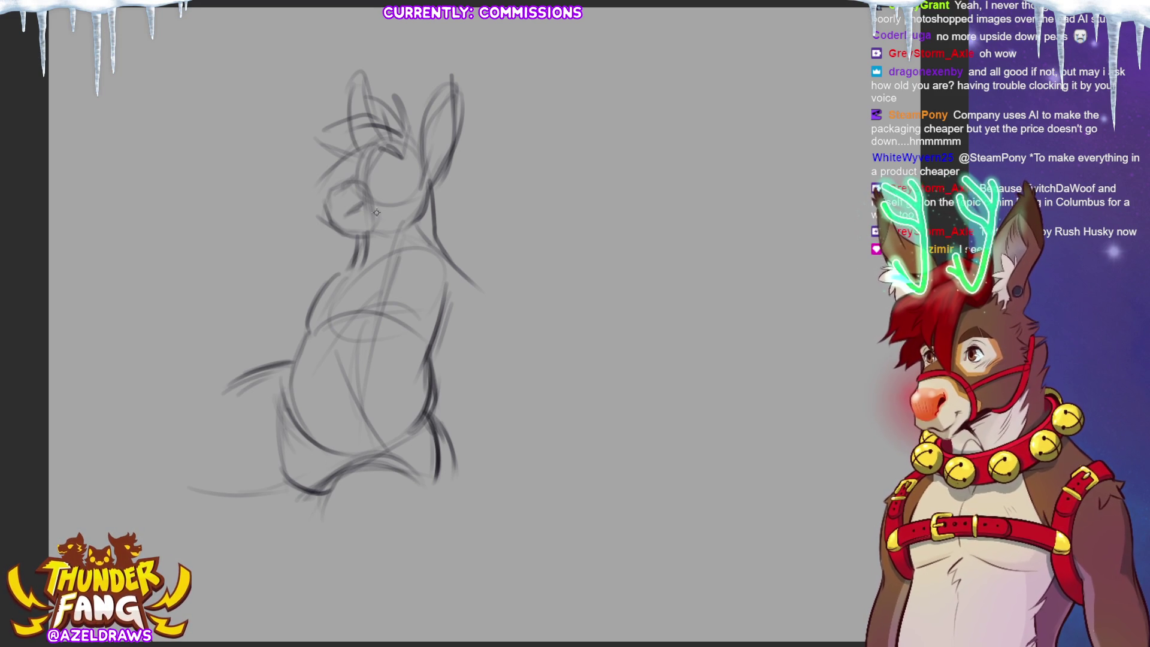
Step: Rotate the whole sketch slightly counter-clockwise
key(ctrl+t)
drag(599, 238, 582, 221)
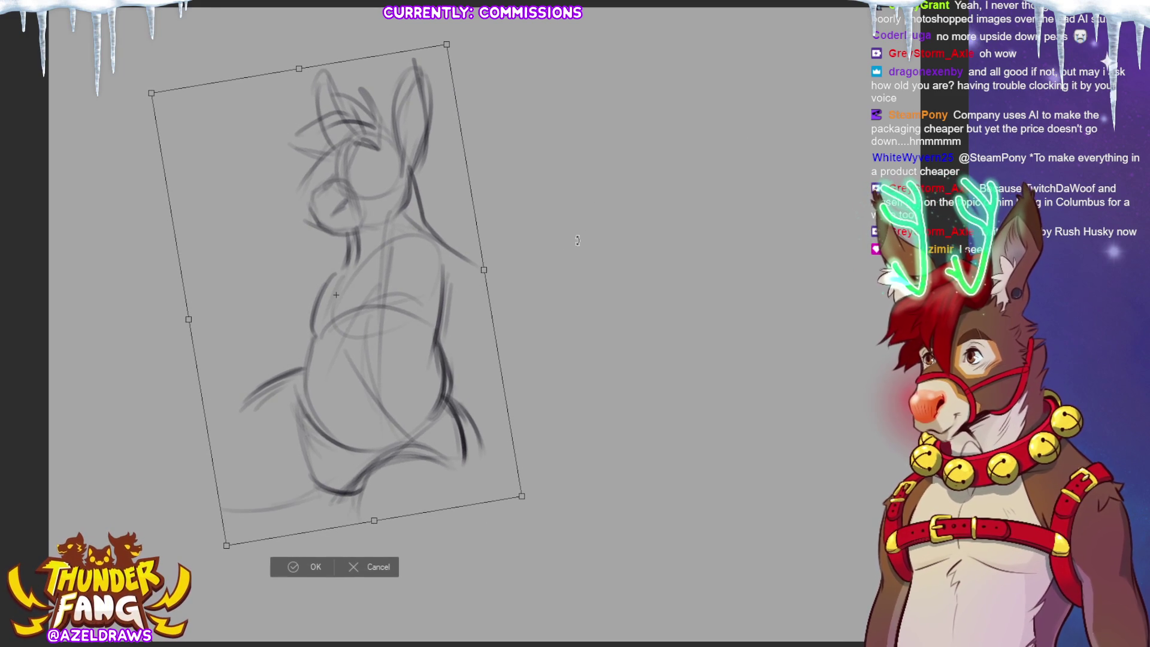
key(Return)
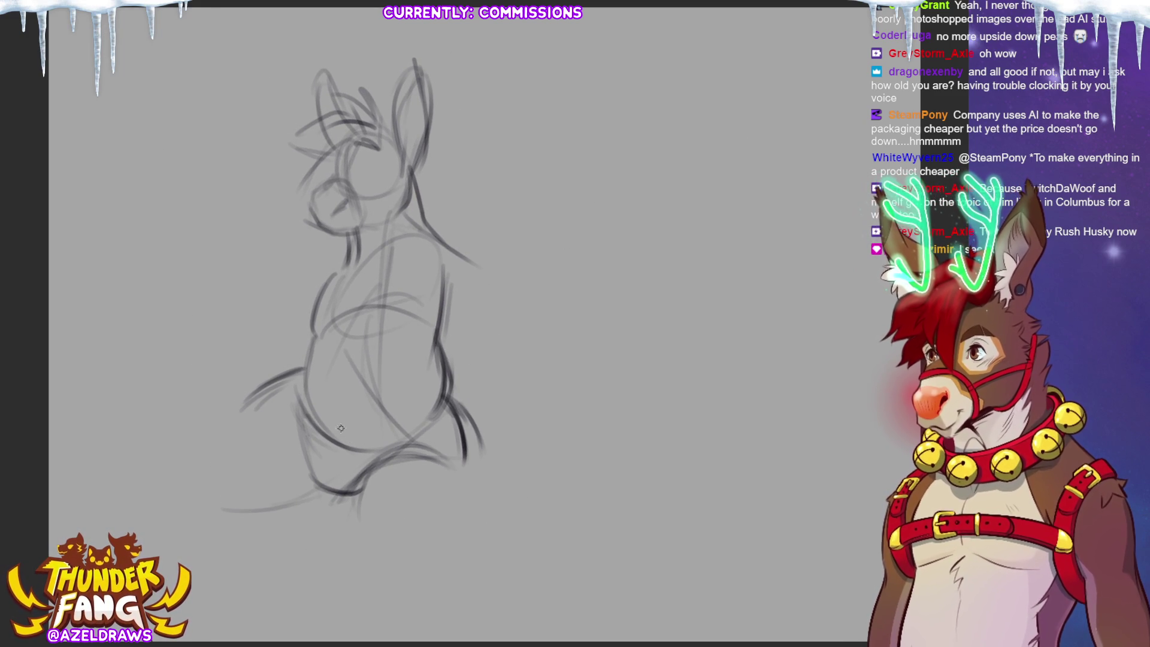
Step: Redraw the belly's left edge and lower contour, erasing loose strokes and the ground line
mouse_move(306, 362)
mouse_down()
mouse_move(345, 319)
mouse_move(370, 311)
mouse_up()
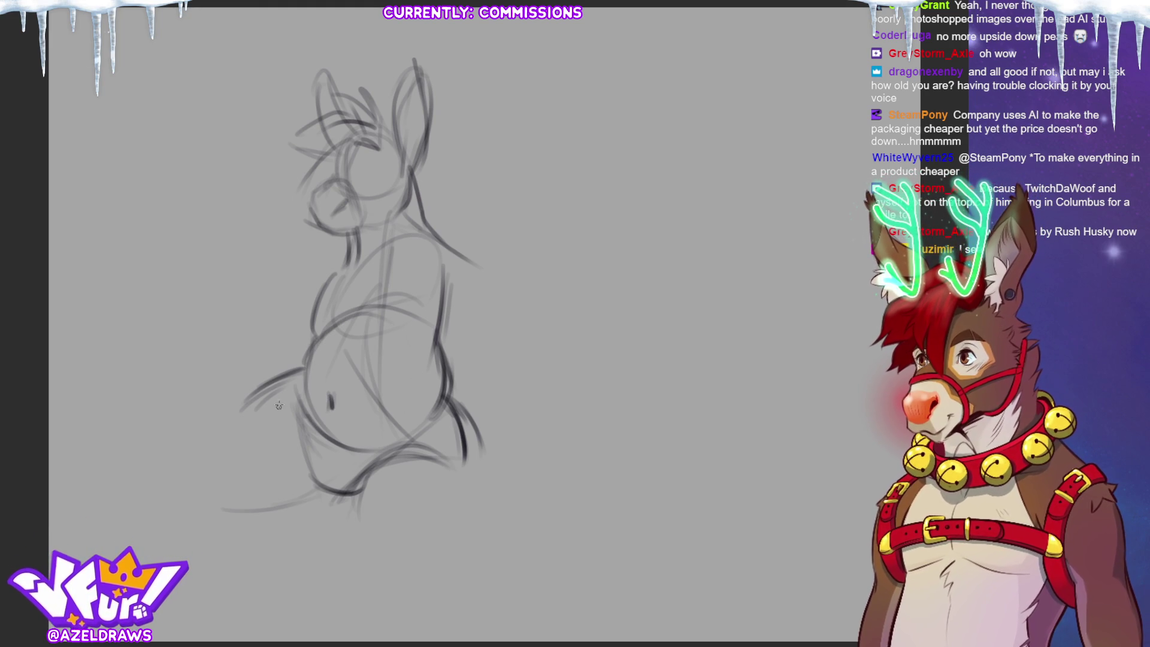
drag(337, 265, 314, 329)
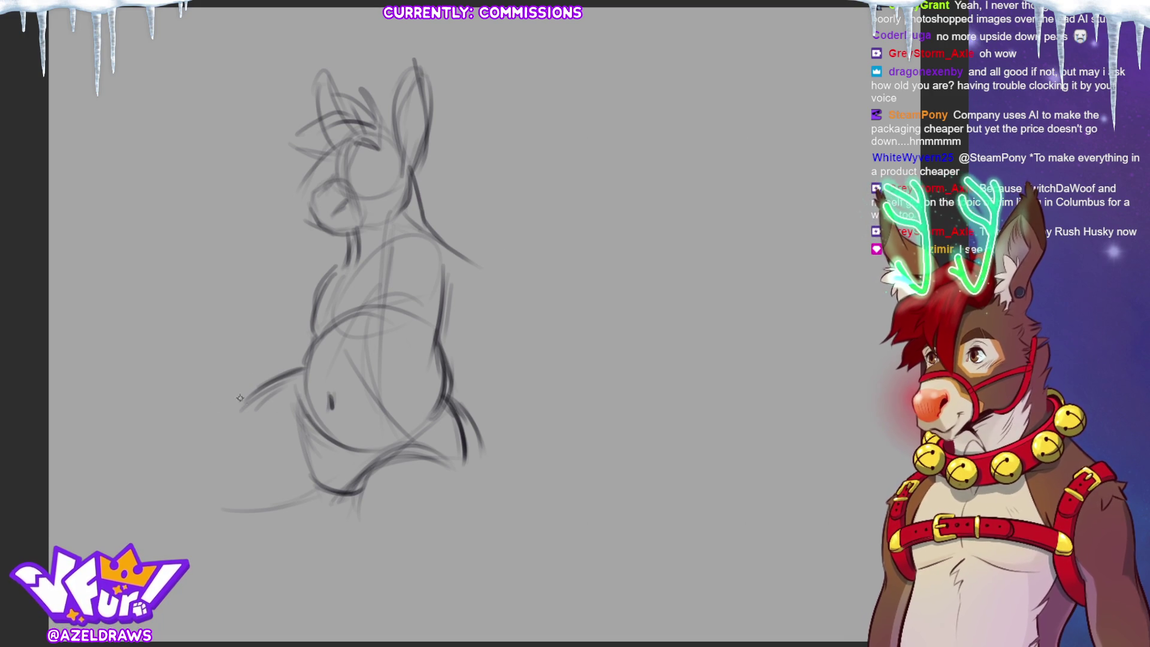
drag(243, 410, 303, 364)
mouse_move(255, 502)
mouse_down()
mouse_move(302, 498)
mouse_move(297, 461)
mouse_move(317, 479)
mouse_move(327, 522)
mouse_up()
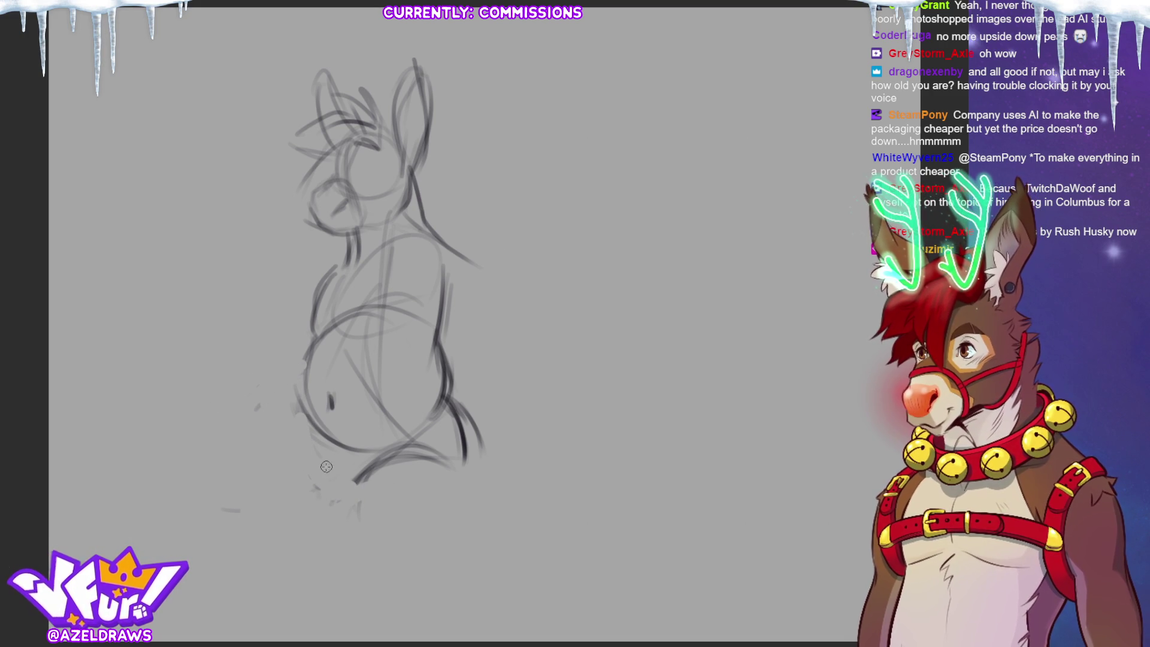
mouse_move(298, 446)
mouse_down()
mouse_move(356, 440)
mouse_move(302, 482)
mouse_up()
drag(309, 504, 343, 500)
mouse_move(318, 448)
mouse_down()
mouse_move(299, 494)
mouse_move(322, 502)
mouse_move(296, 490)
mouse_move(347, 503)
mouse_up()
Step: Redraw the looping tail and darken the front foot and lower leg outlines
mouse_move(293, 398)
mouse_down()
mouse_move(306, 440)
mouse_move(210, 431)
mouse_up()
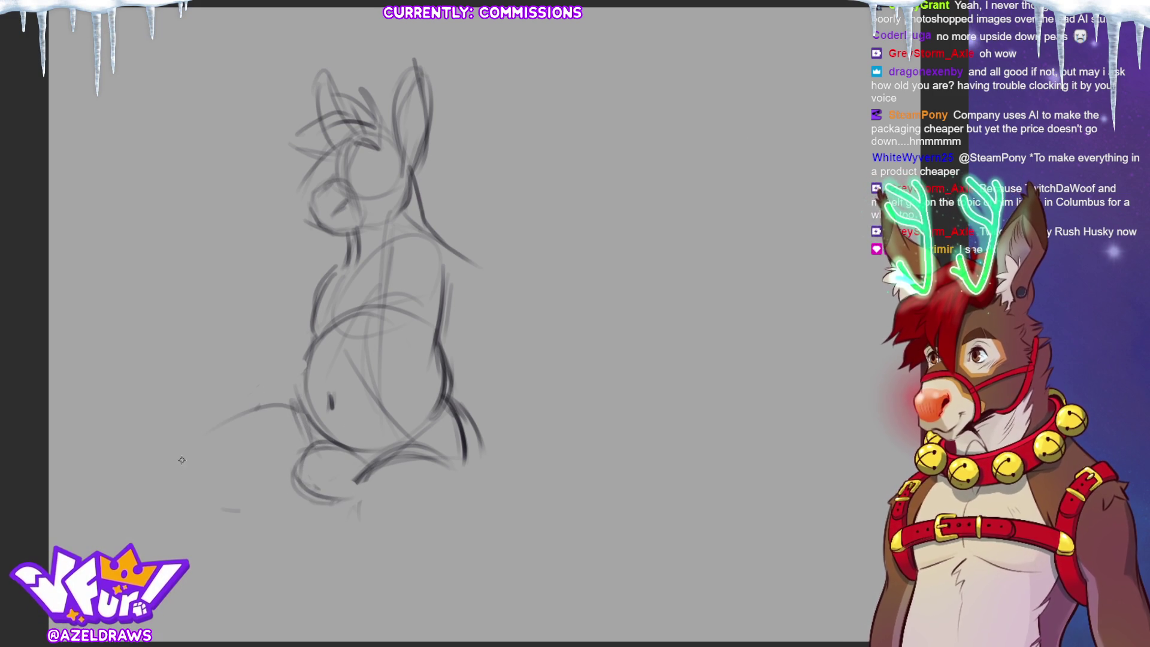
mouse_move(300, 403)
mouse_down()
mouse_move(215, 437)
mouse_move(275, 491)
mouse_up()
mouse_move(209, 506)
mouse_down()
mouse_move(314, 495)
mouse_move(359, 503)
mouse_up()
mouse_move(306, 442)
mouse_down()
mouse_move(297, 473)
mouse_move(336, 502)
mouse_up()
drag(361, 490, 357, 527)
drag(392, 454, 353, 509)
mouse_move(241, 407)
mouse_down()
mouse_move(264, 489)
mouse_move(282, 493)
mouse_up()
mouse_move(200, 419)
mouse_down()
mouse_move(288, 406)
mouse_move(191, 448)
mouse_up()
drag(265, 406, 210, 422)
mouse_move(361, 480)
mouse_down()
mouse_move(363, 534)
mouse_move(462, 479)
mouse_move(461, 507)
mouse_up()
mouse_move(357, 513)
mouse_down()
mouse_move(404, 487)
mouse_move(464, 506)
mouse_move(463, 479)
mouse_move(469, 498)
mouse_up()
Step: Darken the belly curves, right leg and foot edge, undoing a stray stroke
drag(312, 342, 301, 400)
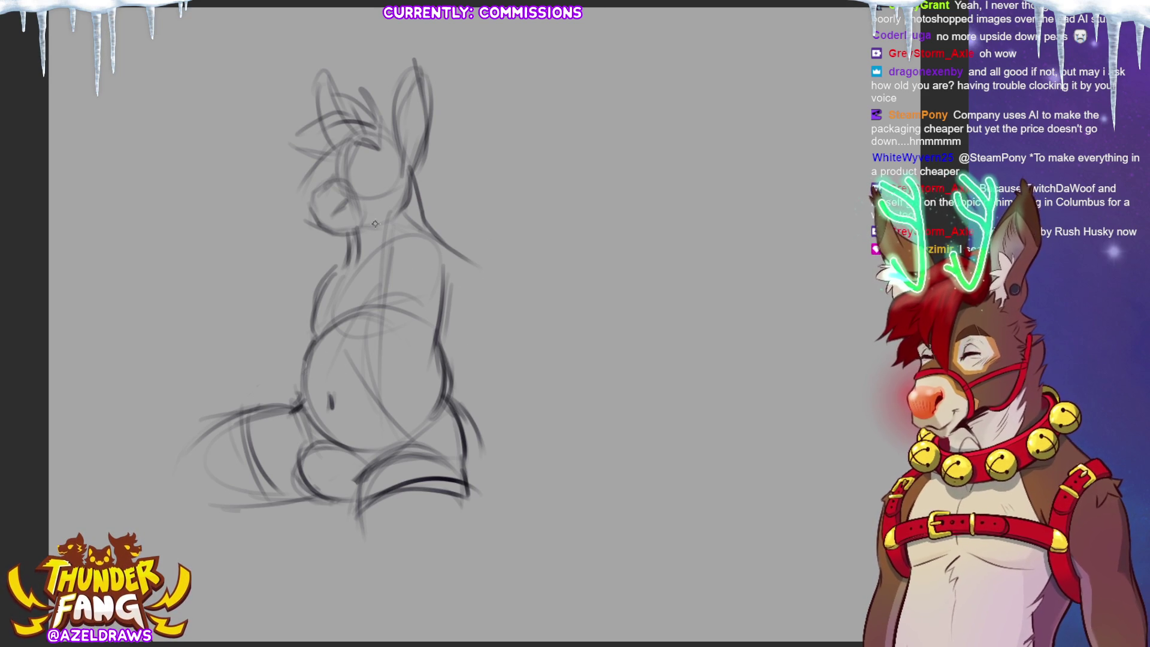
mouse_move(359, 270)
mouse_down()
mouse_move(353, 321)
mouse_move(420, 332)
mouse_move(350, 323)
mouse_up()
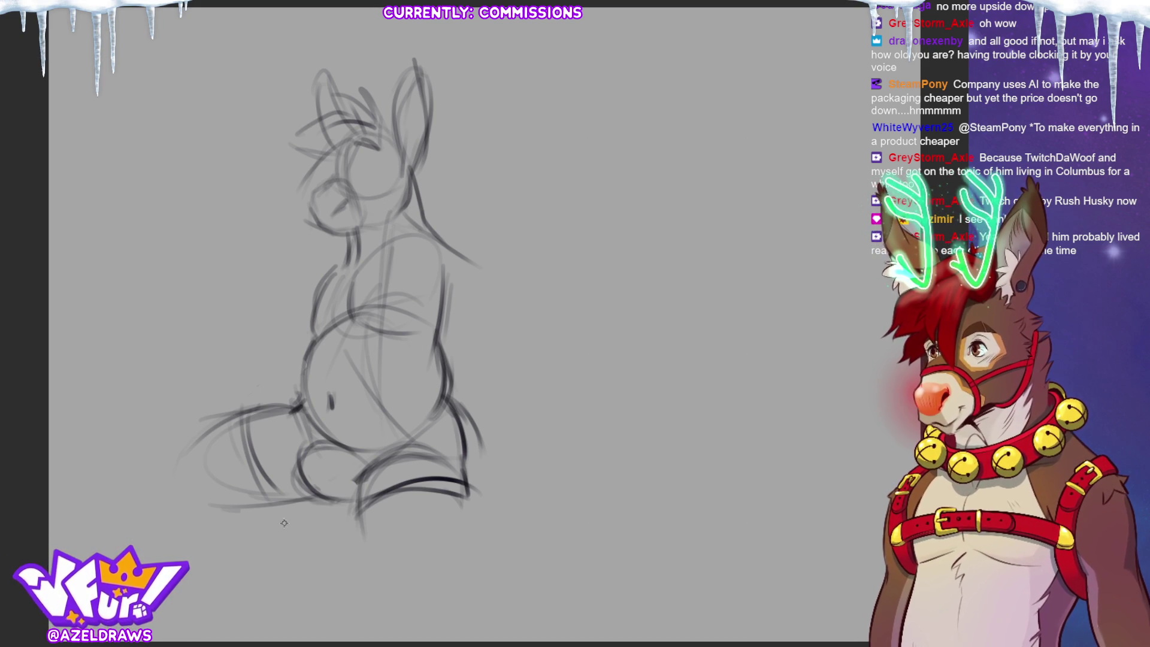
mouse_move(307, 436)
mouse_down()
mouse_move(300, 474)
mouse_move(312, 500)
mouse_move(358, 510)
mouse_move(324, 502)
mouse_move(357, 503)
mouse_move(377, 466)
mouse_up()
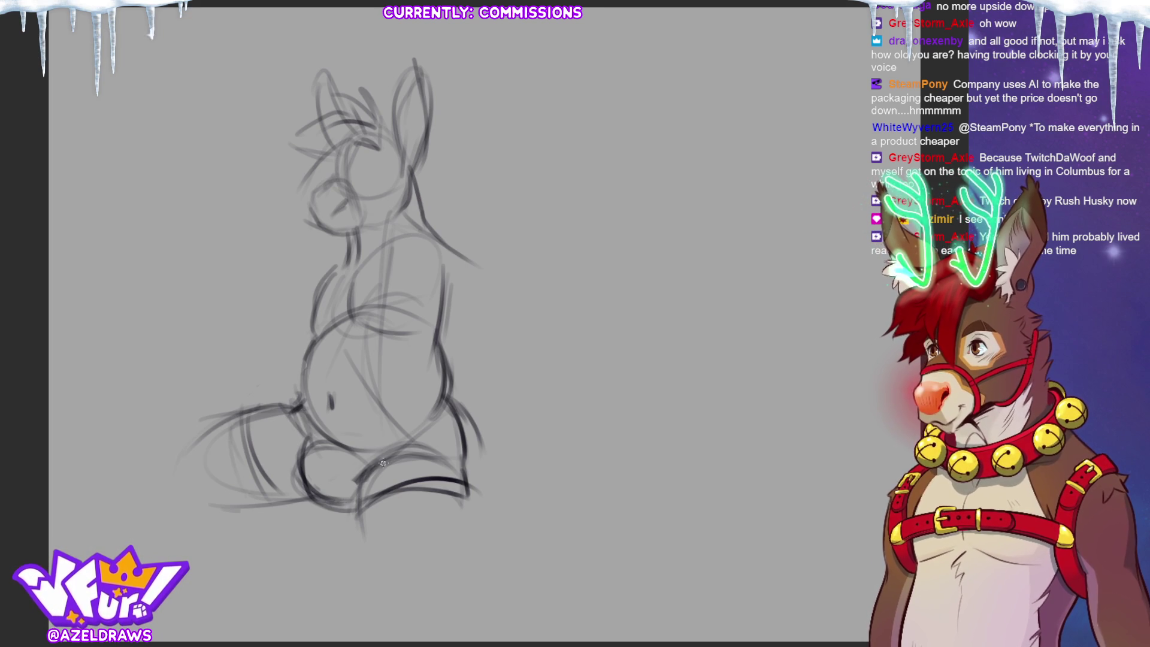
mouse_move(430, 448)
mouse_down()
mouse_move(338, 449)
mouse_move(440, 419)
mouse_move(371, 458)
mouse_move(443, 422)
mouse_up()
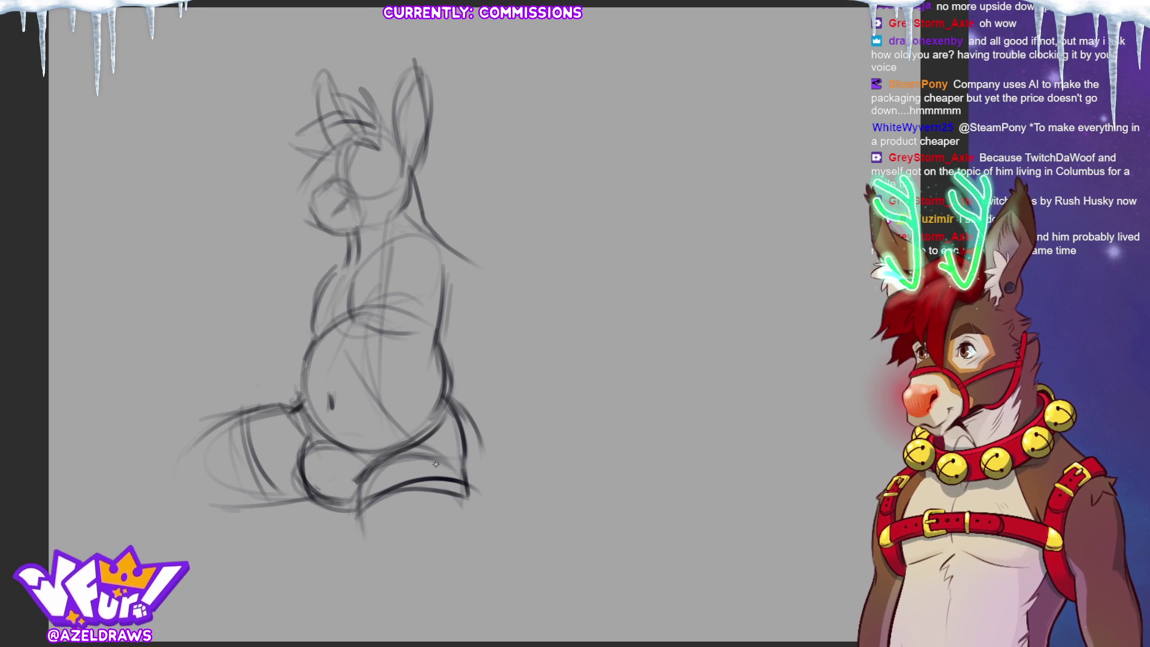
mouse_move(390, 451)
mouse_down()
mouse_move(465, 458)
mouse_move(449, 414)
mouse_up()
key(ctrl+z)
key(ctrl+z)
key(ctrl+z)
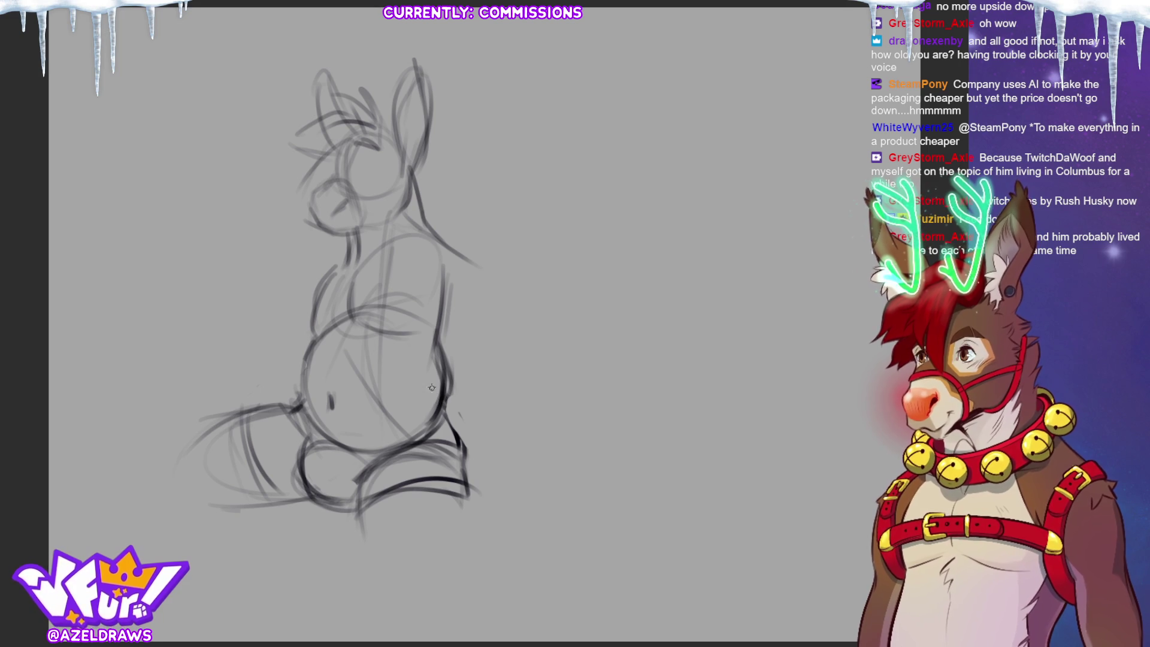
drag(436, 417, 433, 338)
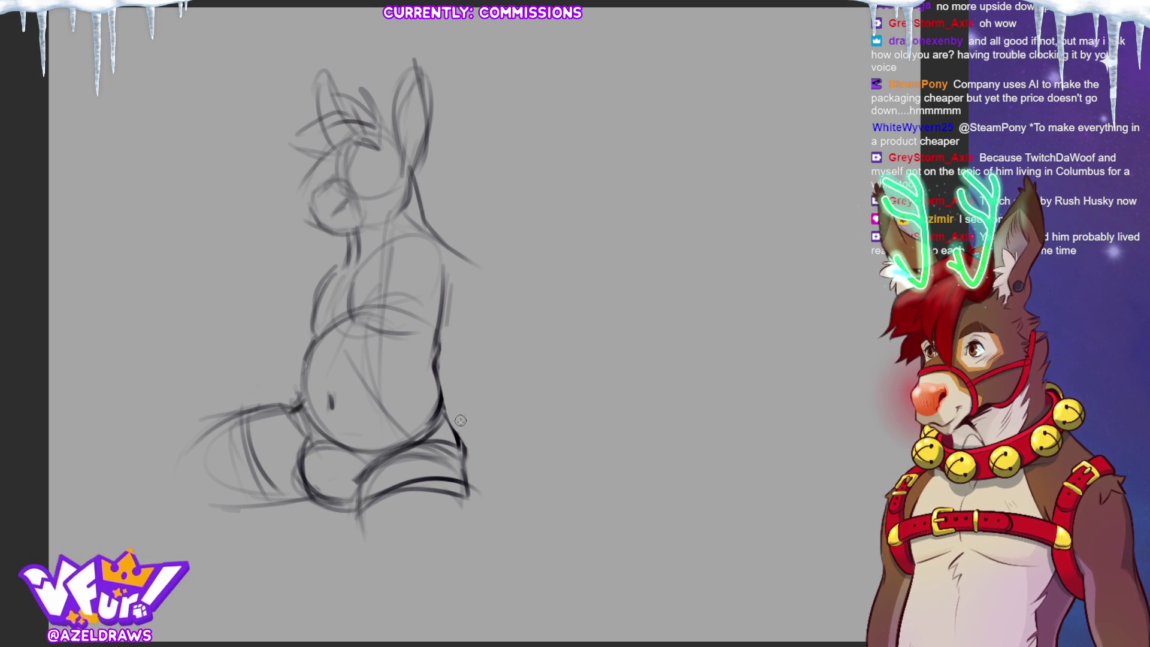
mouse_move(432, 369)
mouse_down()
mouse_move(448, 321)
mouse_move(463, 316)
mouse_move(440, 425)
mouse_move(469, 492)
mouse_up()
drag(456, 453, 474, 514)
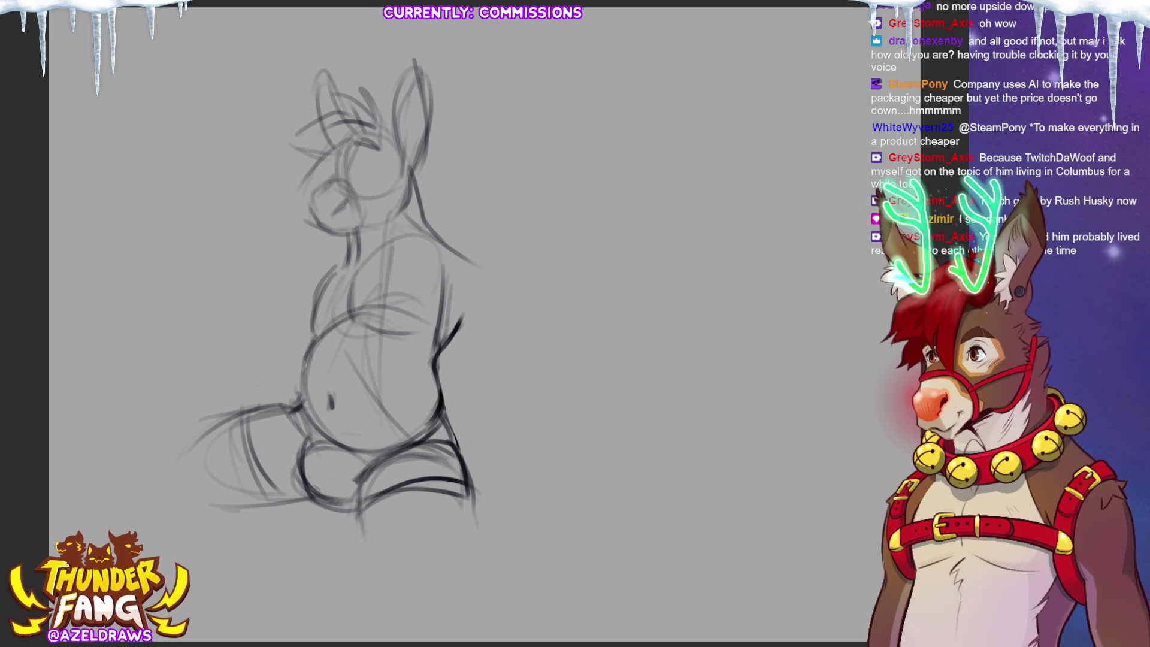
Step: Sketch the arm reaching across the chest down to the hand, then lasso the legs
mouse_move(289, 308)
mouse_down()
mouse_move(353, 286)
mouse_move(368, 304)
mouse_up()
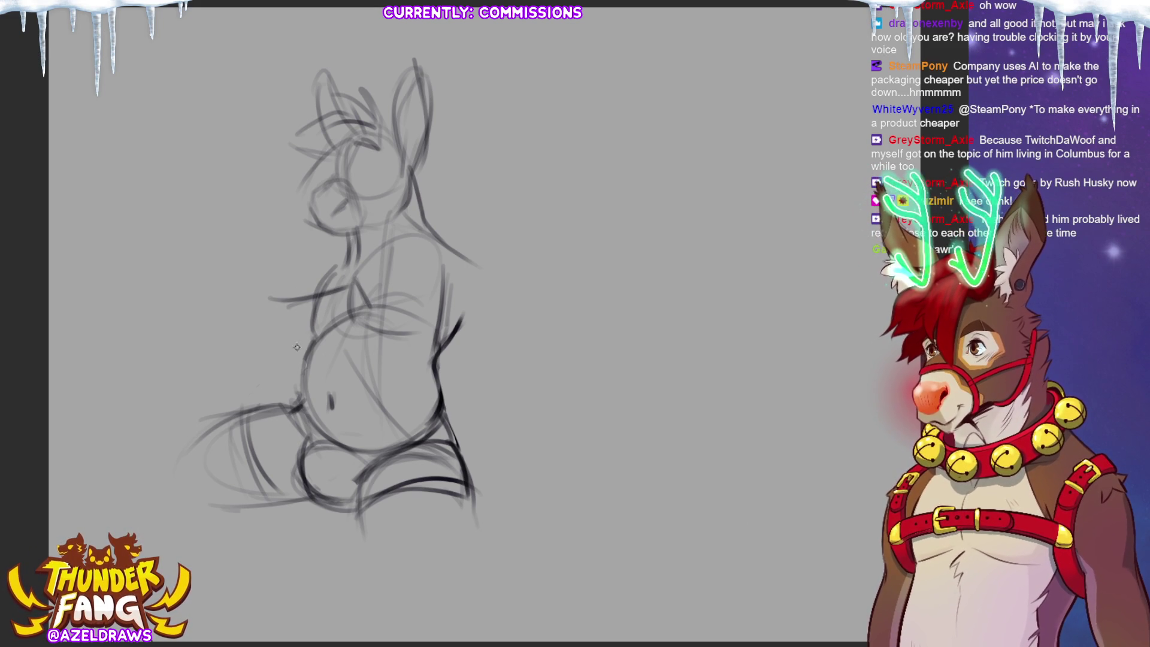
key(ctrl+z)
key(ctrl+z)
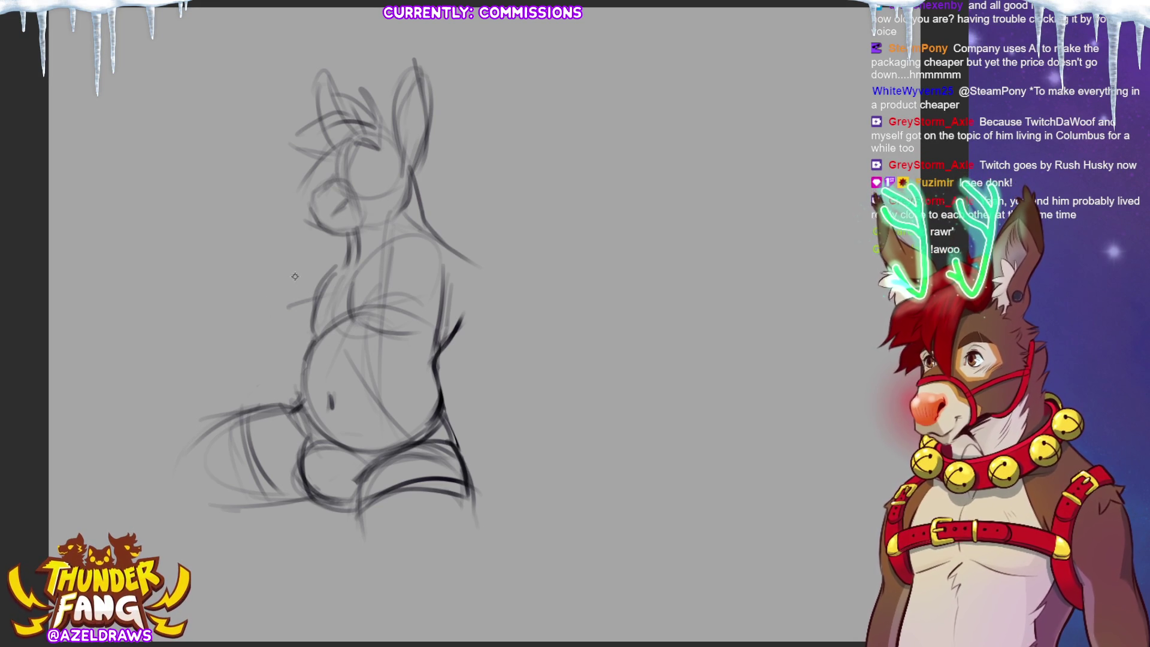
drag(296, 342, 335, 324)
mouse_move(327, 278)
mouse_down()
mouse_move(344, 321)
mouse_move(348, 312)
mouse_up()
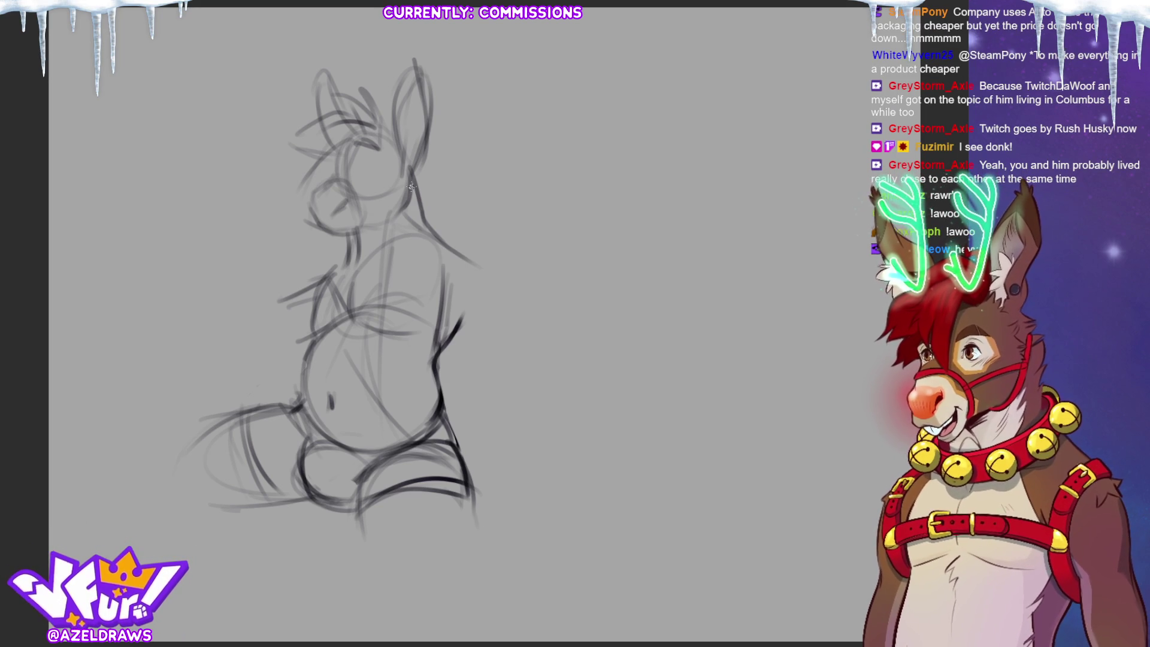
mouse_move(246, 324)
mouse_down()
mouse_move(276, 349)
mouse_move(287, 330)
mouse_move(299, 339)
mouse_move(333, 282)
mouse_move(232, 340)
mouse_move(238, 363)
mouse_move(302, 343)
mouse_move(286, 362)
mouse_up()
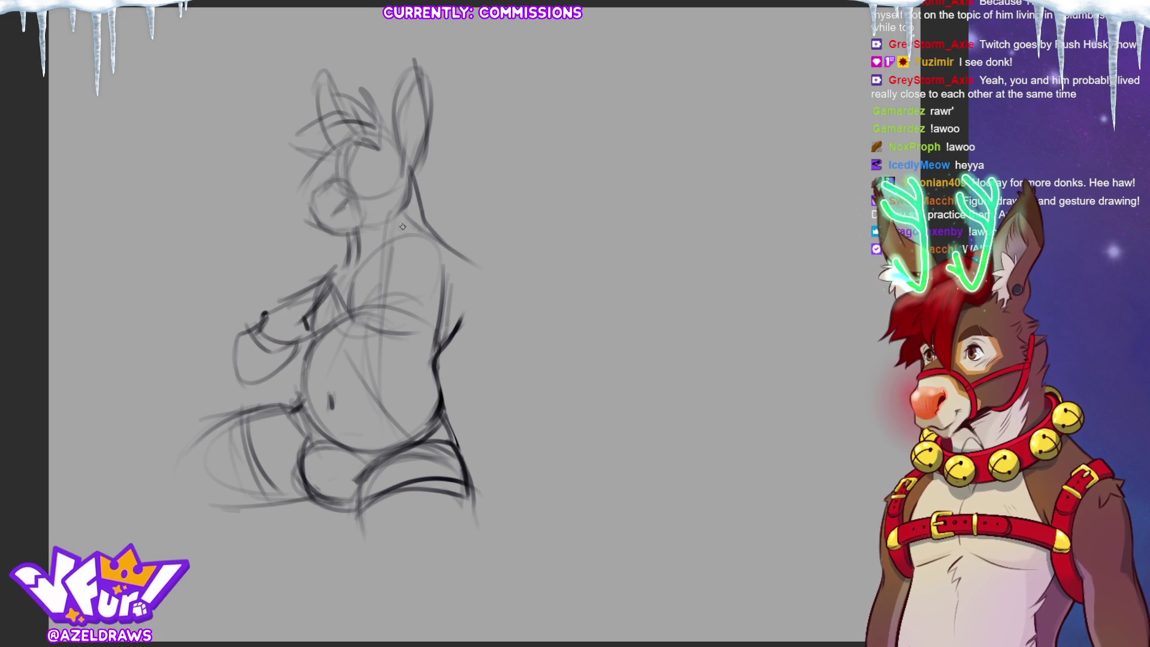
mouse_move(320, 270)
mouse_down()
mouse_move(303, 278)
mouse_move(323, 254)
mouse_move(266, 311)
mouse_up()
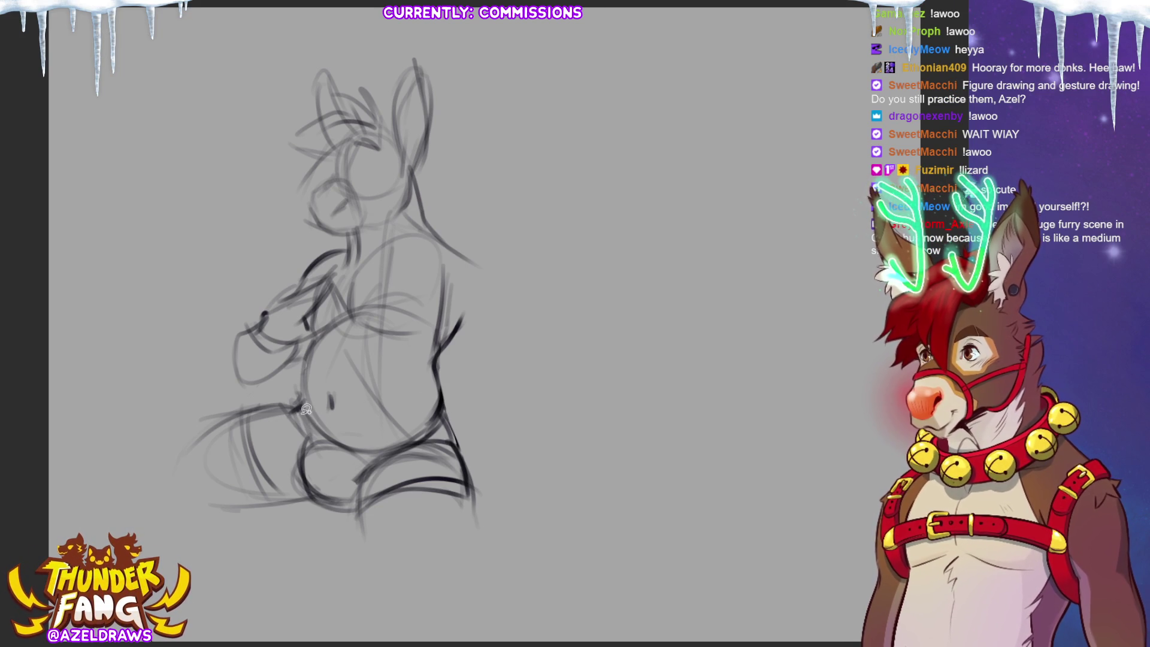
mouse_move(286, 392)
mouse_down()
mouse_move(141, 479)
mouse_move(493, 522)
mouse_move(448, 414)
mouse_move(378, 450)
mouse_move(328, 435)
mouse_up()
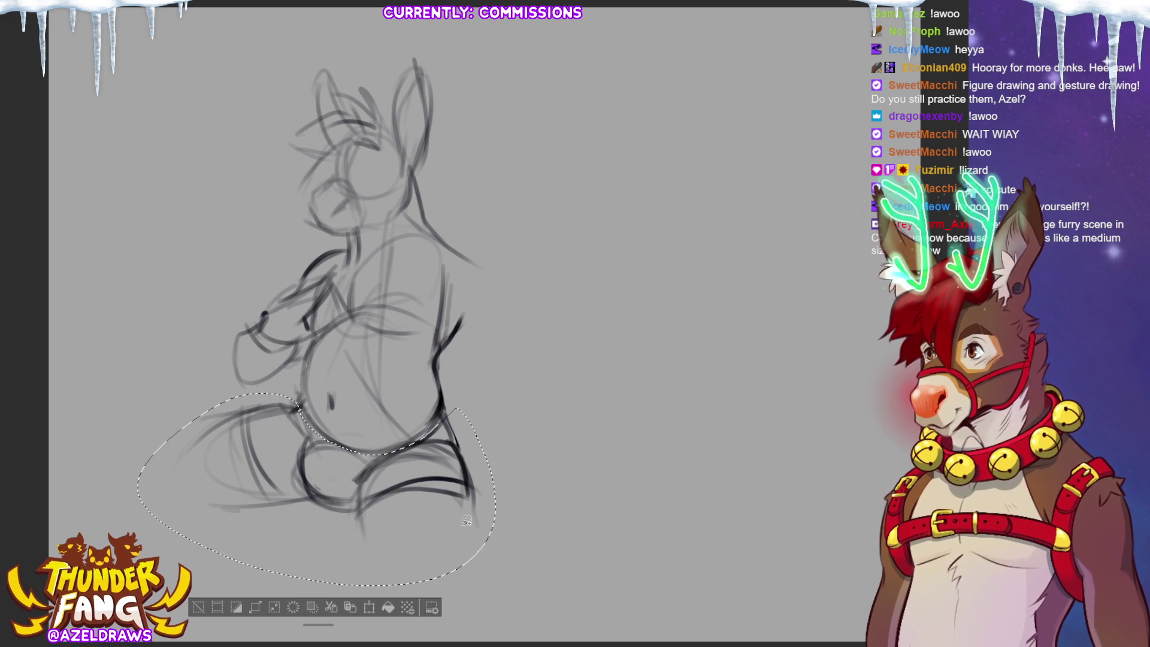
Step: Scale up the lassoed legs, pull in the sides, stretch them downward, then deselect
click(361, 605)
drag(496, 393, 511, 384)
drag(511, 489, 489, 504)
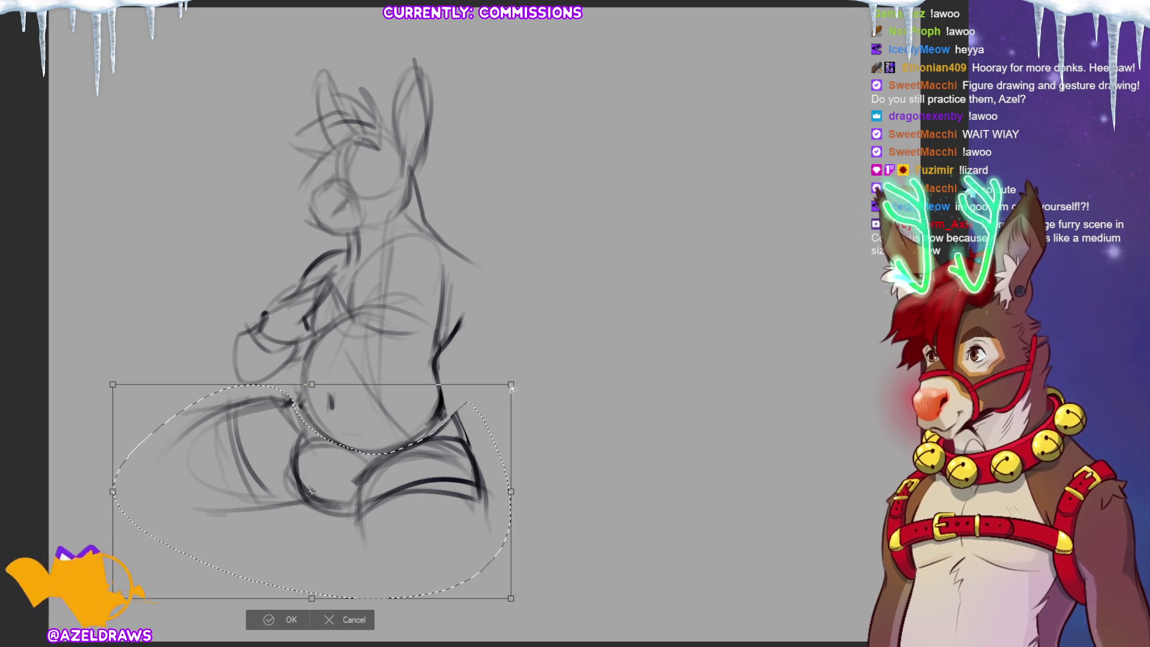
drag(511, 385, 500, 389)
drag(113, 384, 120, 385)
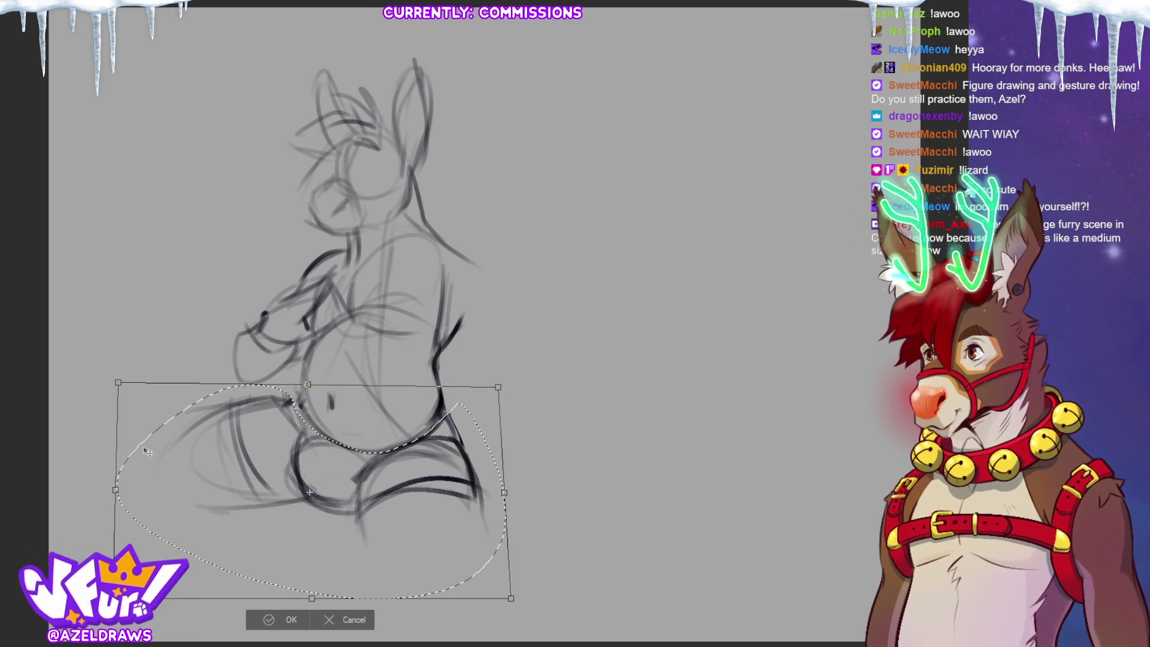
drag(312, 601, 315, 610)
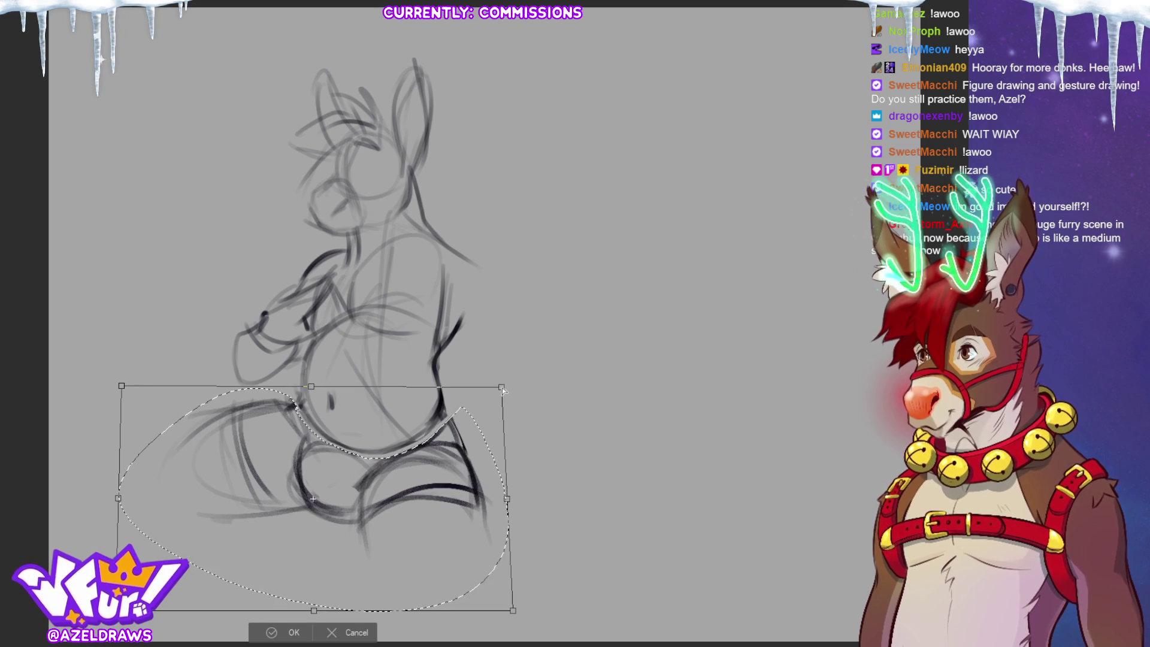
drag(501, 390, 500, 385)
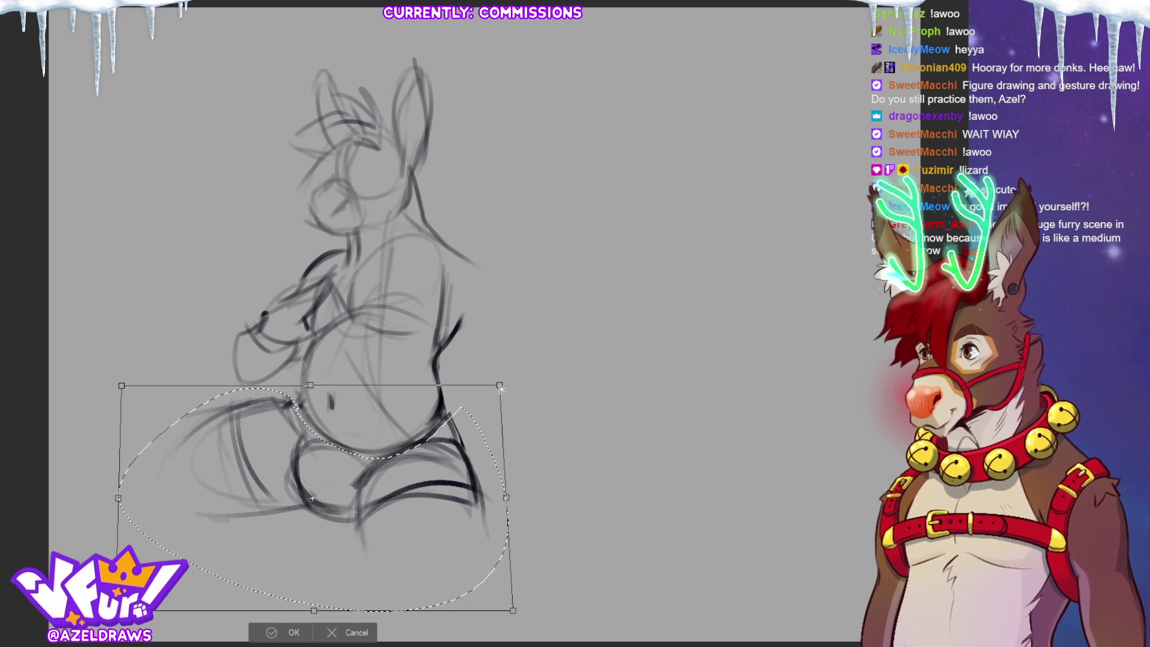
key(Return)
click(235, 623)
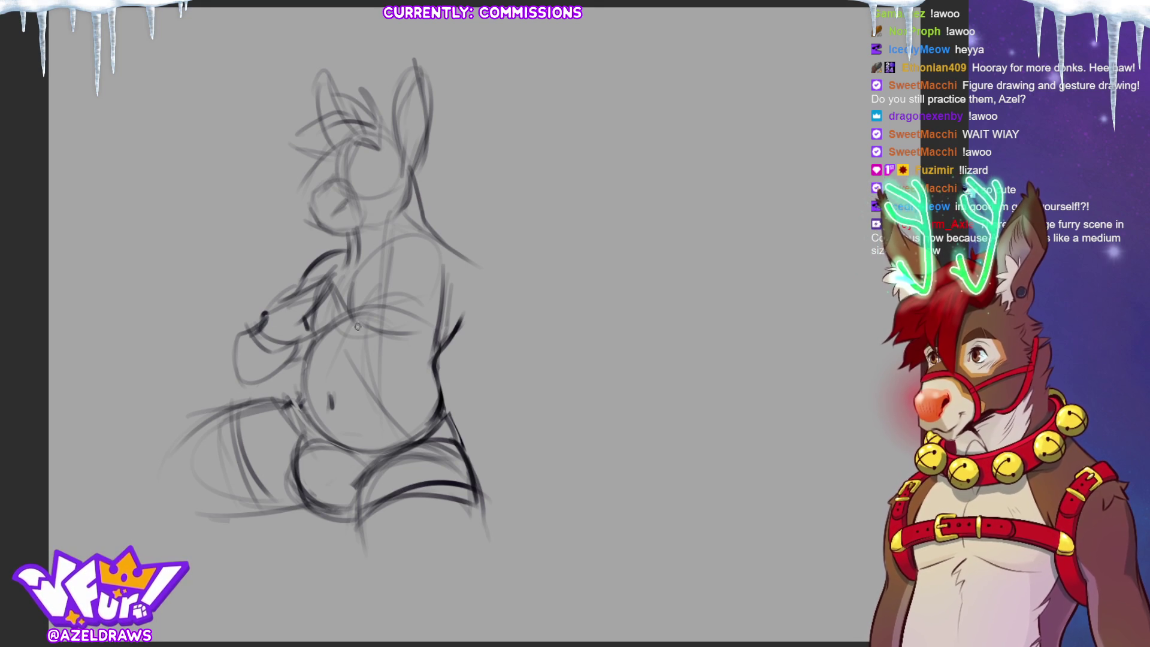
drag(261, 327, 296, 347)
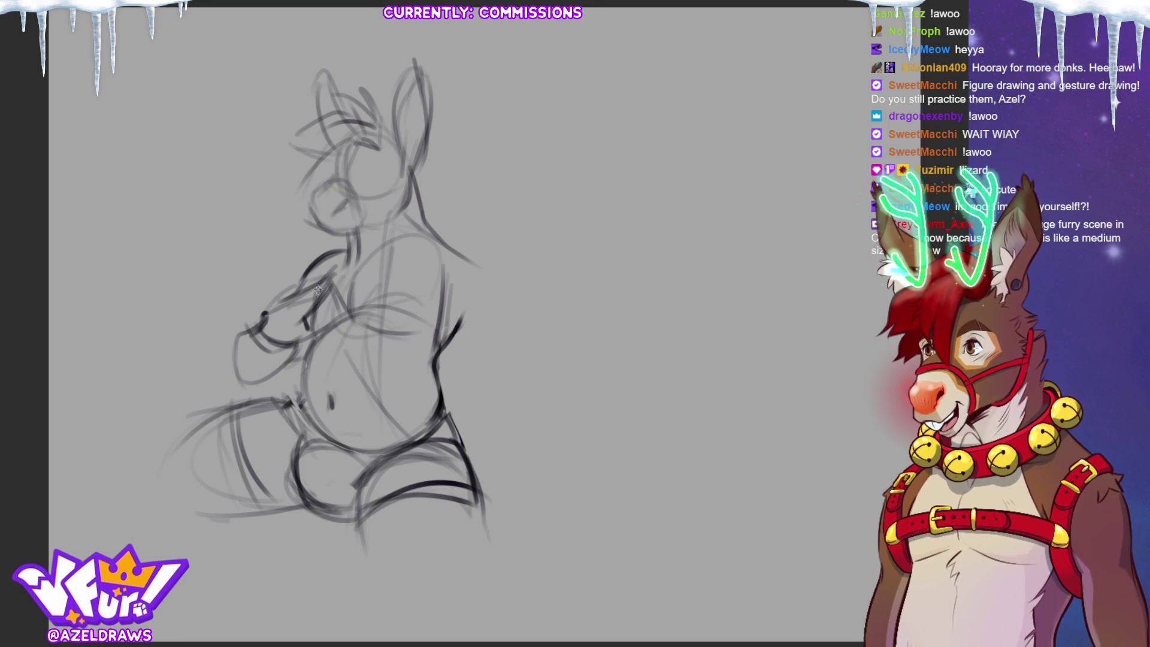
Step: Sketch the hand gripping the shirt, the lifted hem across the chest, and the neck and shoulder
mouse_move(328, 277)
mouse_down()
mouse_move(293, 343)
mouse_move(354, 290)
mouse_move(340, 329)
mouse_move(268, 314)
mouse_move(327, 287)
mouse_move(345, 249)
mouse_move(259, 316)
mouse_up()
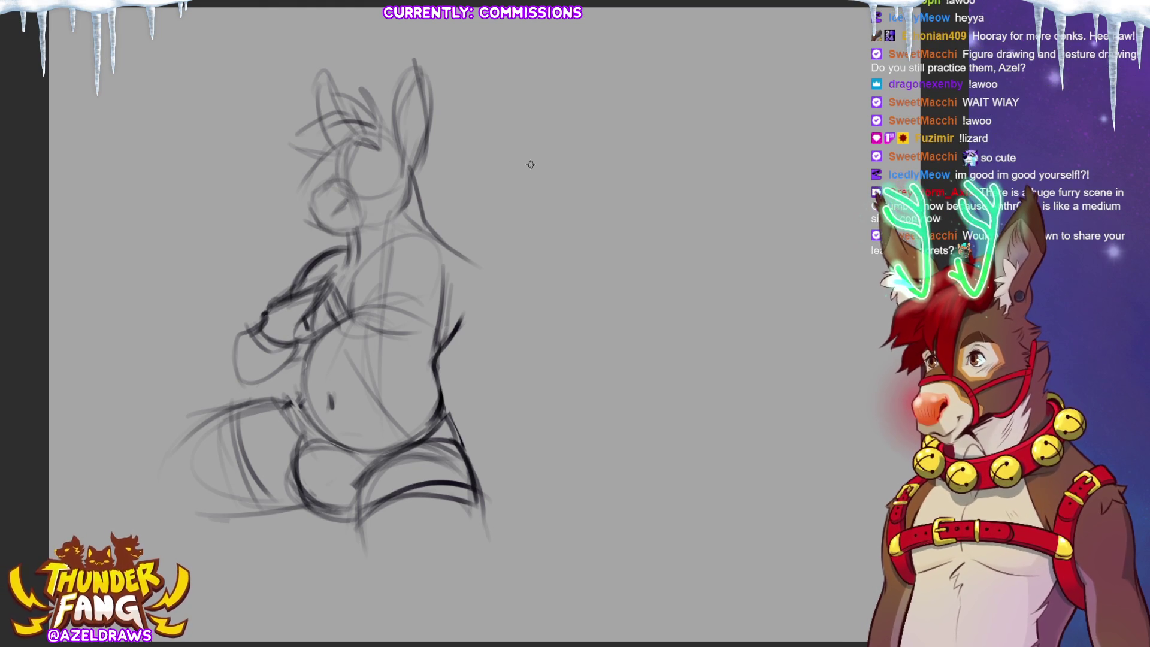
mouse_move(344, 300)
mouse_down()
mouse_move(464, 303)
mouse_move(352, 286)
mouse_move(434, 227)
mouse_up()
drag(347, 251, 324, 259)
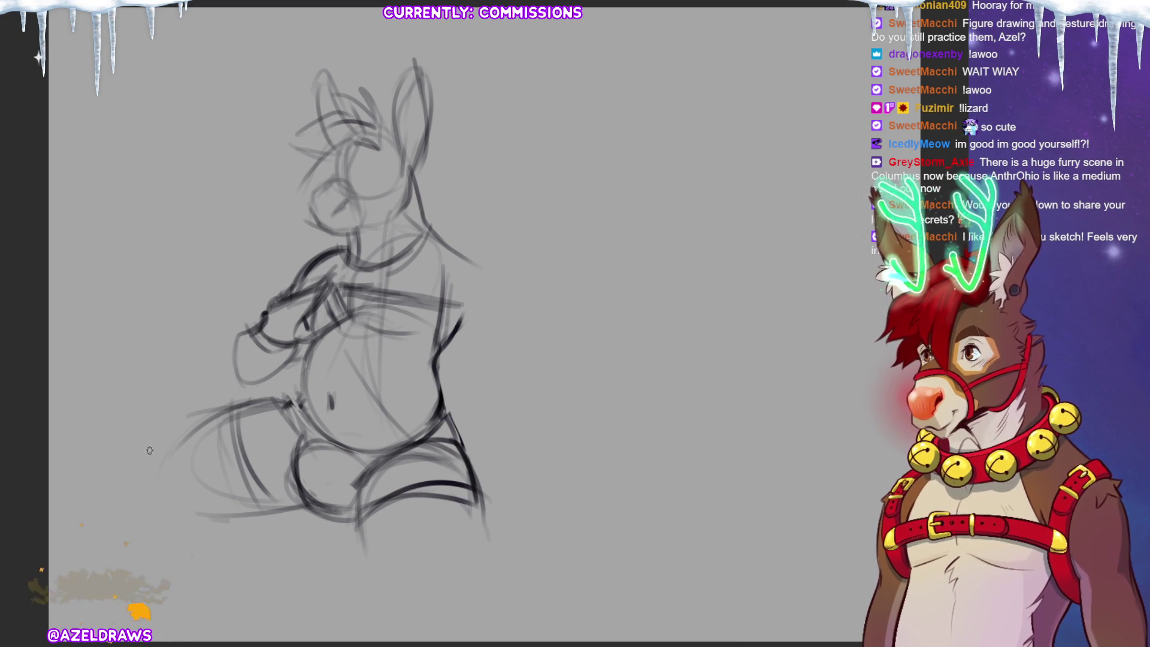
Step: Extend the tail curve at lower left, undoing a stray tail stroke and a test circle
drag(143, 455, 286, 404)
mouse_move(159, 488)
mouse_down()
mouse_move(290, 400)
mouse_move(225, 419)
mouse_up()
key(ctrl+z)
key(ctrl+z)
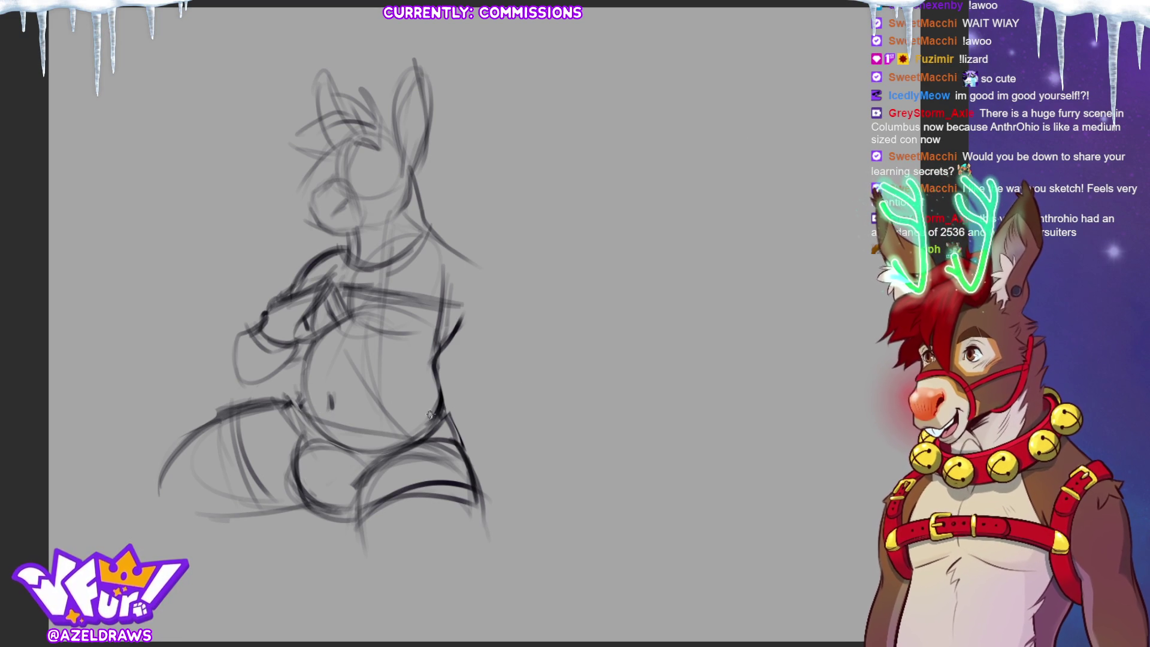
mouse_move(719, 81)
mouse_down()
mouse_move(688, 153)
mouse_move(721, 123)
mouse_up()
key(ctrl+z)
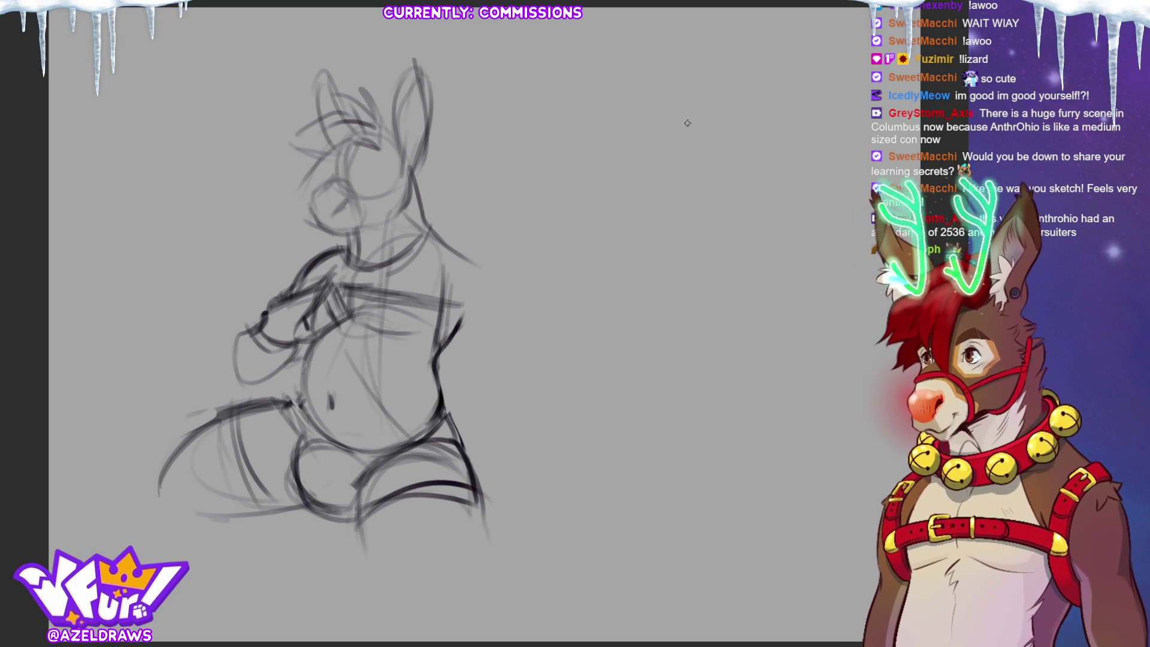
Step: Sketch a demo figure's head, neck, oval torso, chest, hip ellipse and legs right of the character
mouse_move(711, 84)
mouse_down()
mouse_move(698, 56)
mouse_move(719, 99)
mouse_move(713, 65)
mouse_move(672, 133)
mouse_up()
mouse_move(675, 69)
mouse_down()
mouse_move(672, 130)
mouse_move(719, 98)
mouse_move(658, 137)
mouse_up()
mouse_move(721, 103)
mouse_down()
mouse_move(698, 141)
mouse_move(677, 299)
mouse_up()
drag(694, 150, 680, 370)
mouse_move(671, 173)
mouse_down()
mouse_move(623, 264)
mouse_move(715, 287)
mouse_up()
drag(726, 281, 709, 191)
mouse_move(652, 239)
mouse_down()
mouse_move(634, 261)
mouse_move(707, 282)
mouse_up()
drag(626, 260, 695, 238)
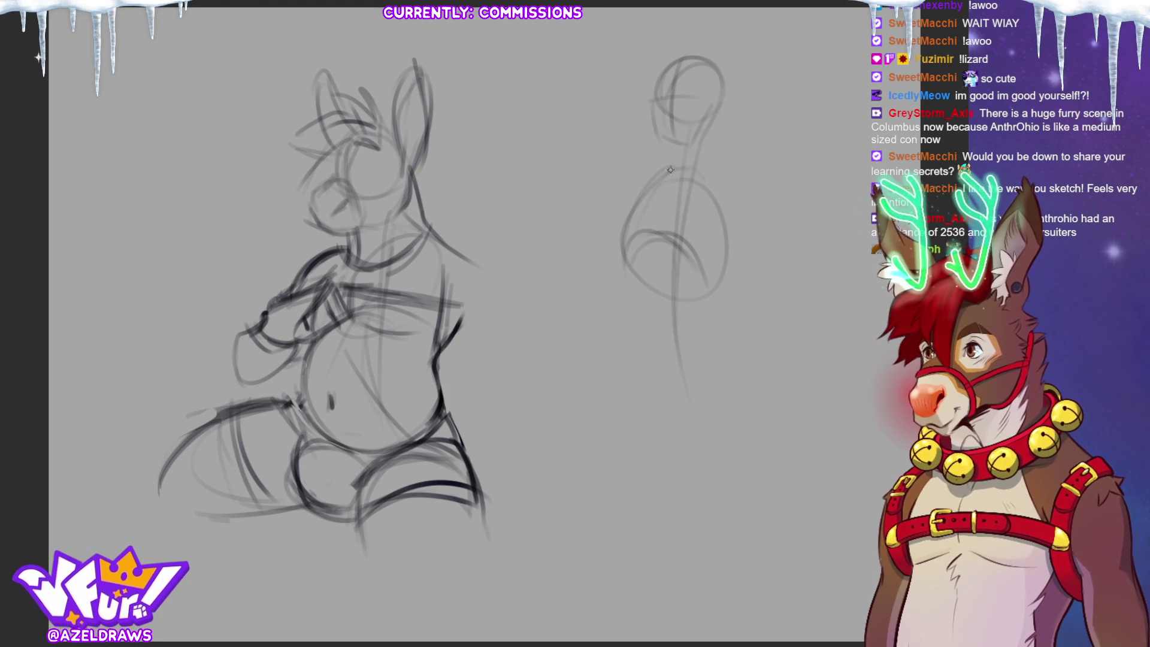
drag(710, 174, 685, 210)
drag(678, 308, 710, 310)
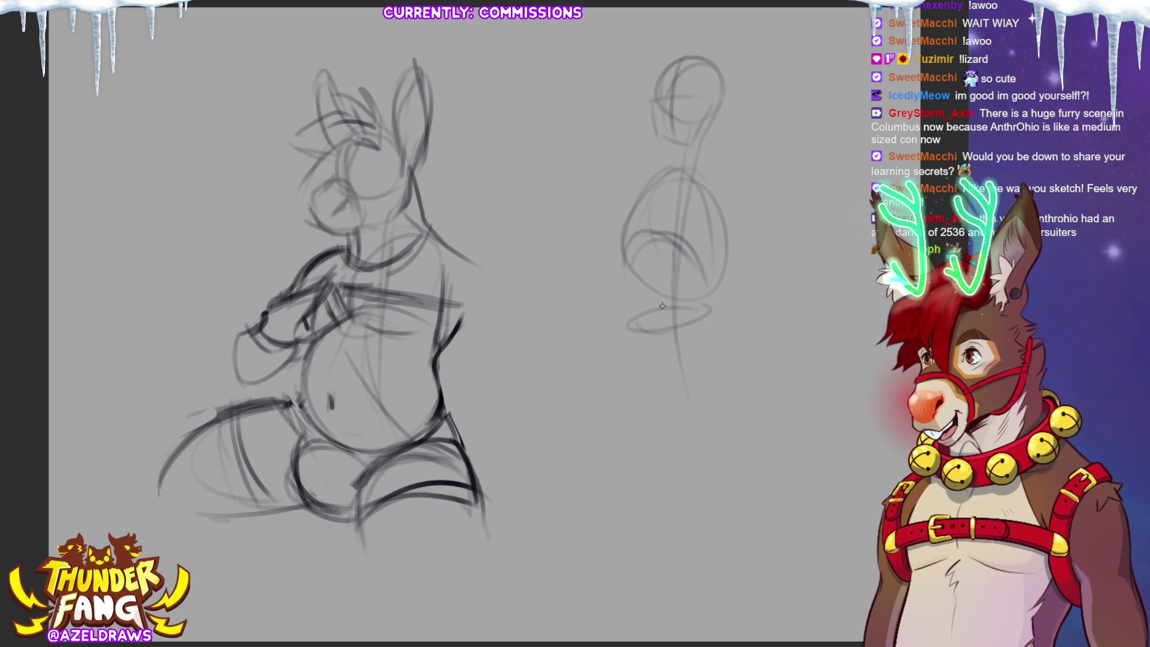
mouse_move(627, 323)
mouse_down()
mouse_move(630, 359)
mouse_move(663, 376)
mouse_up()
mouse_move(706, 309)
mouse_down()
mouse_move(673, 368)
mouse_move(721, 344)
mouse_move(692, 350)
mouse_move(682, 371)
mouse_up()
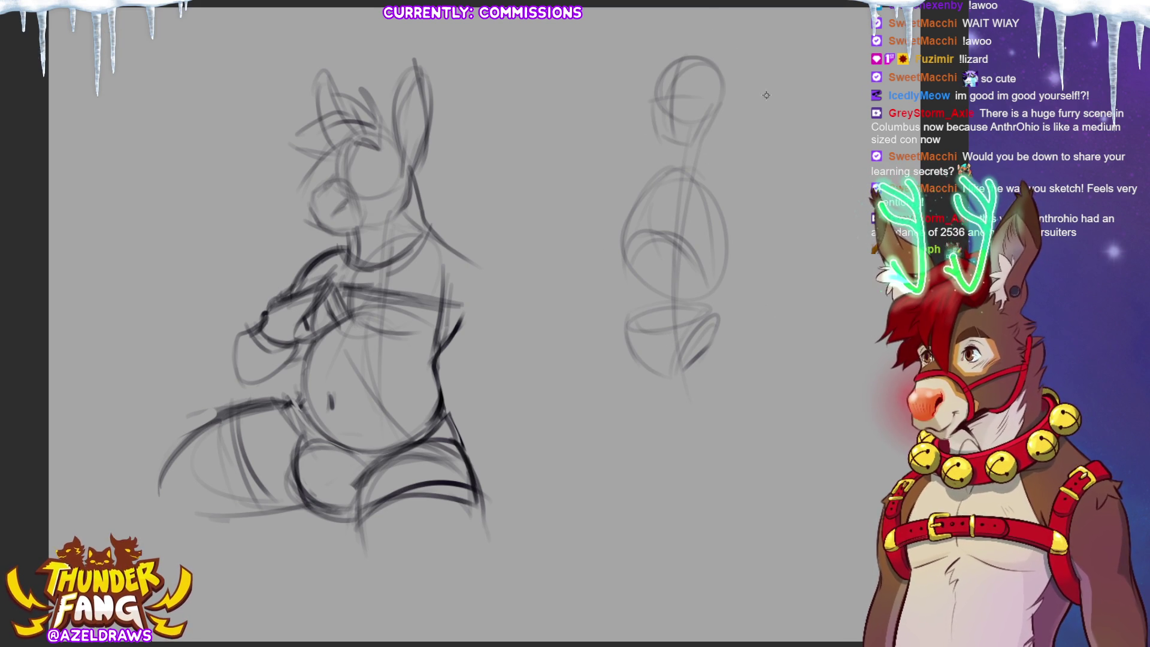
Step: Try and undo two arcs at the right, then draw two long lines and an arc beside the torso
mouse_move(790, 104)
mouse_down()
mouse_move(809, 275)
mouse_move(796, 341)
mouse_up()
key(ctrl+z)
drag(862, 87, 810, 209)
key(ctrl+z)
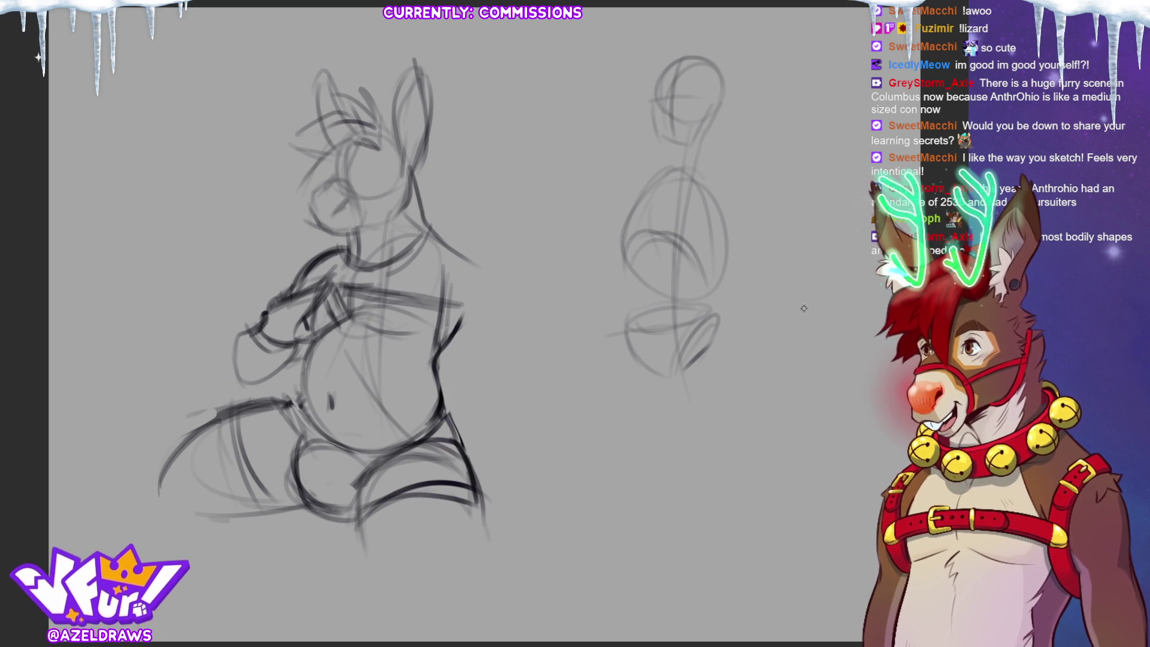
drag(769, 160, 865, 193)
drag(769, 305, 876, 272)
drag(759, 306, 834, 283)
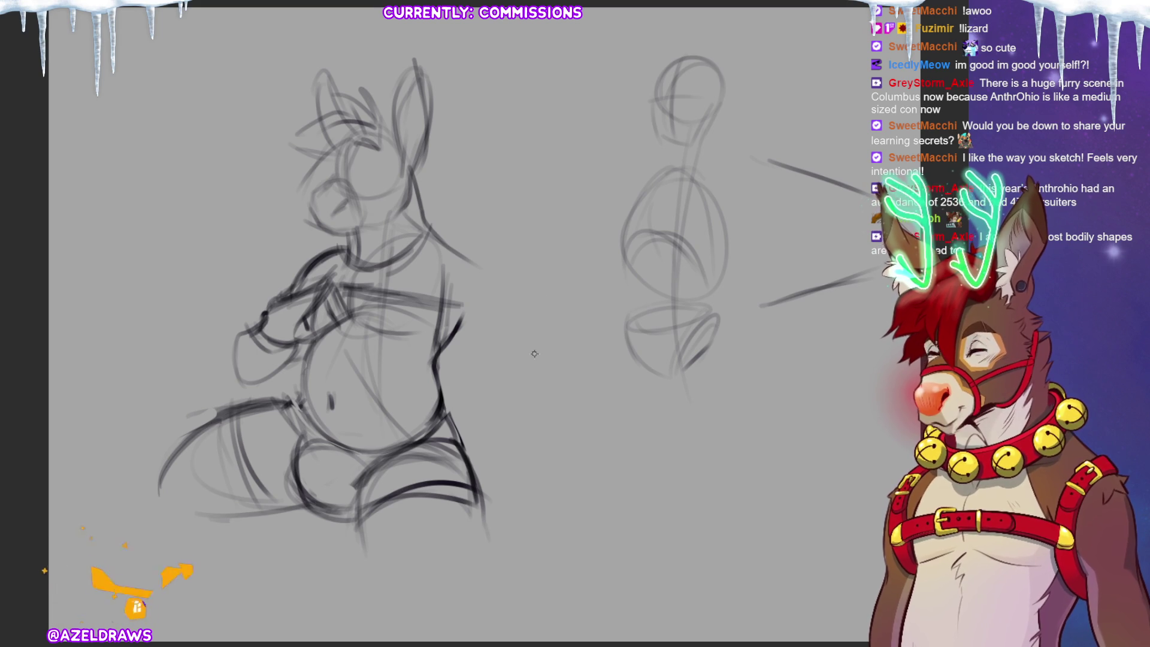
mouse_move(744, 194)
mouse_down()
mouse_move(723, 170)
mouse_move(721, 200)
mouse_move(752, 171)
mouse_up()
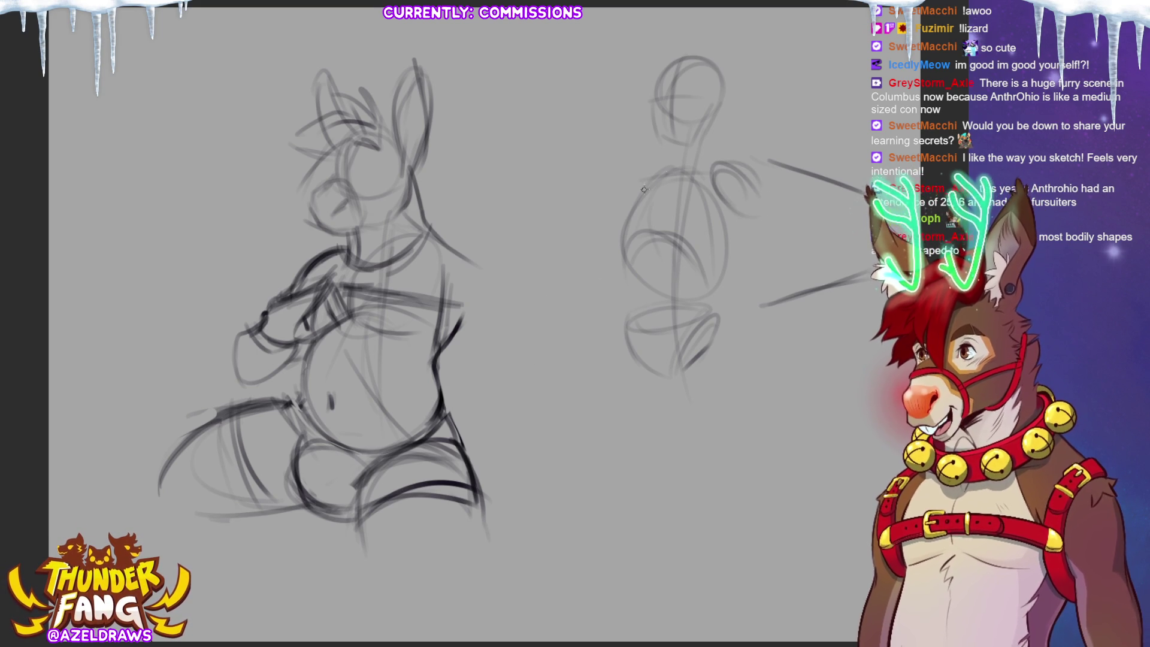
Step: Draw a V-shaped guide between the sketches with an exclamation mark and a dot
drag(632, 188, 573, 249)
drag(519, 170, 567, 254)
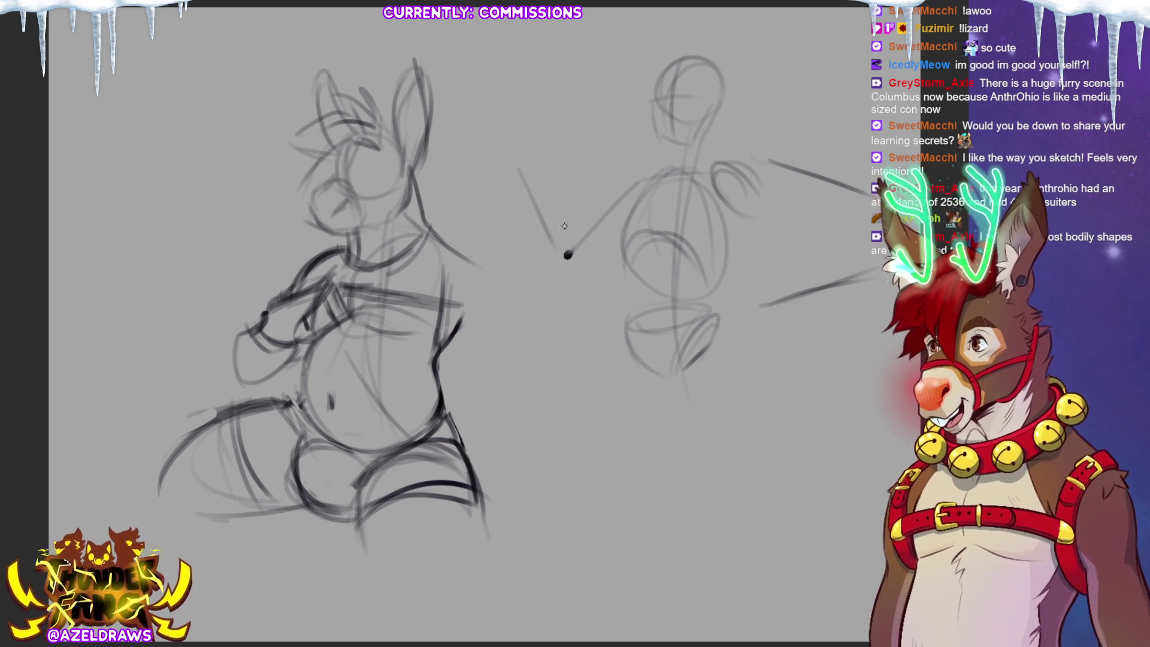
mouse_move(511, 103)
mouse_down()
mouse_move(503, 153)
mouse_move(515, 157)
mouse_up()
click(637, 180)
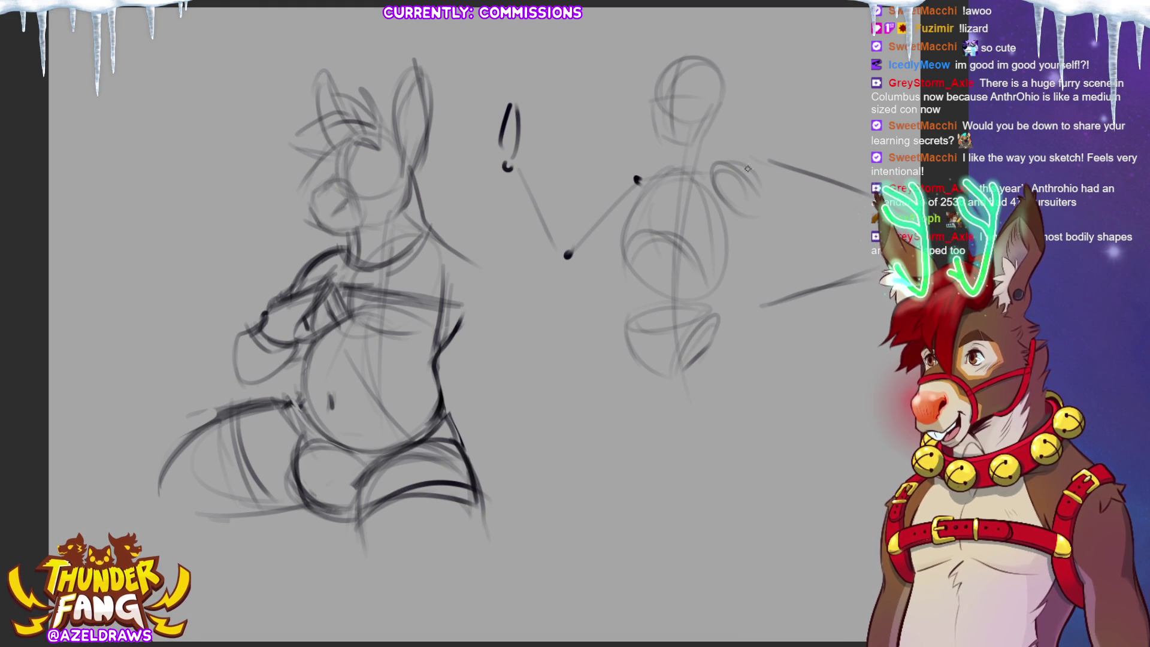
Step: Sketch the demo figure's shoulder ellipse, arm, forearm and hand oval
mouse_move(718, 180)
mouse_down()
mouse_move(769, 207)
mouse_move(730, 162)
mouse_up()
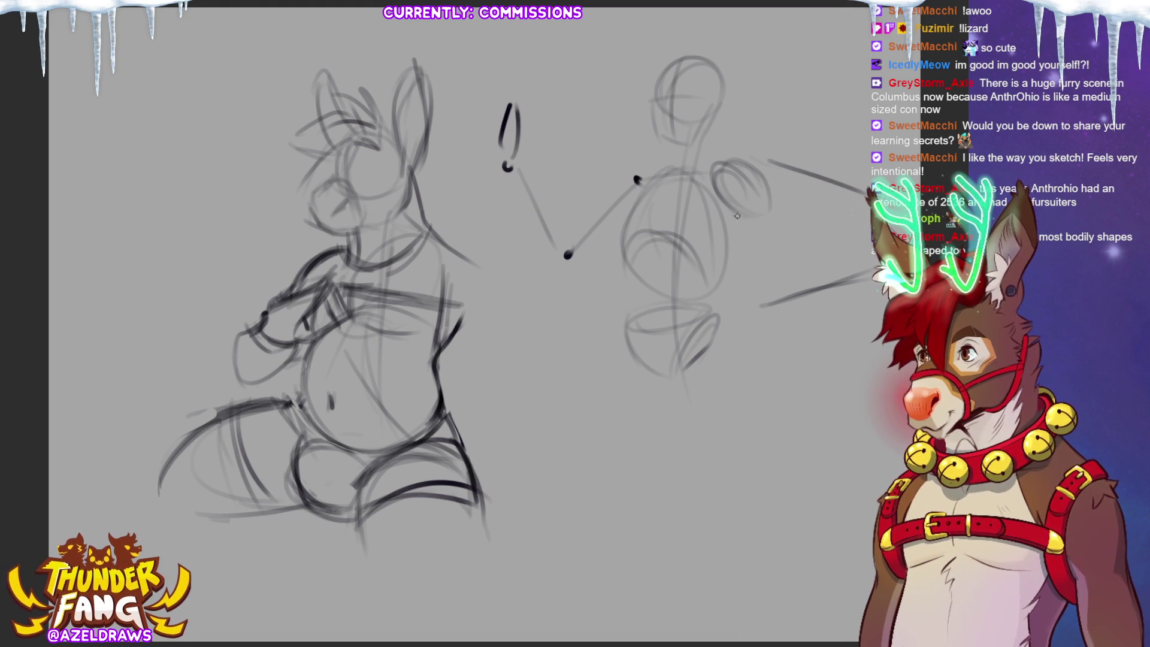
drag(741, 230, 779, 273)
drag(749, 197, 777, 266)
drag(730, 338, 721, 347)
mouse_move(727, 299)
mouse_down()
mouse_move(749, 302)
mouse_move(727, 345)
mouse_move(701, 352)
mouse_up()
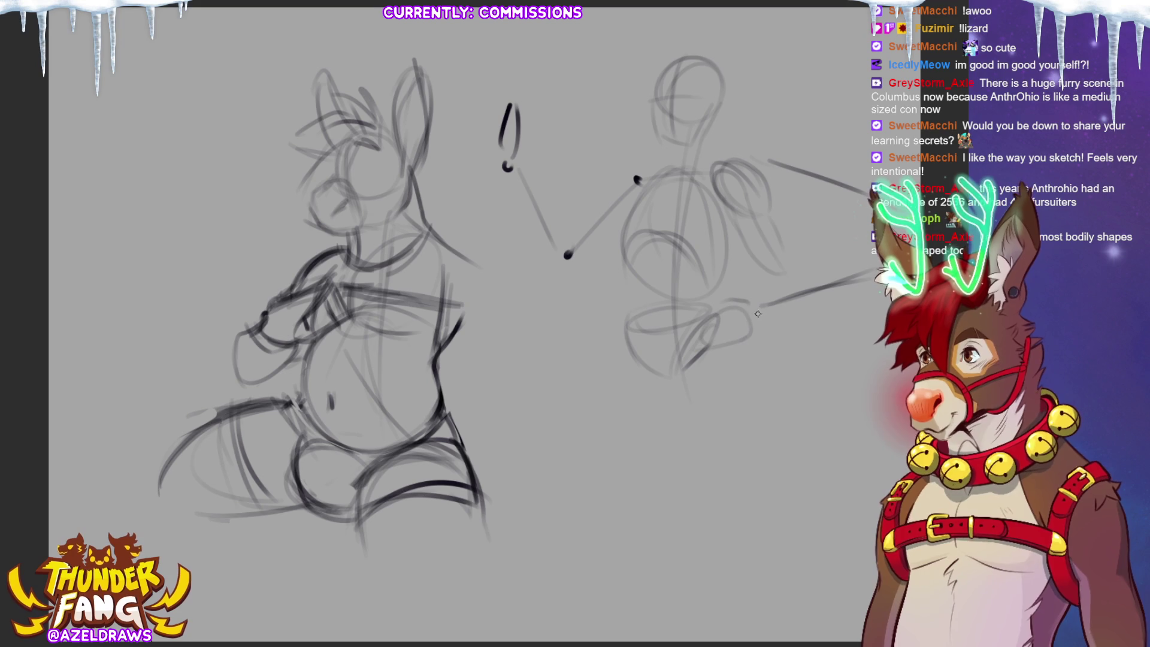
mouse_move(770, 265)
mouse_down()
mouse_move(755, 299)
mouse_move(792, 255)
mouse_up()
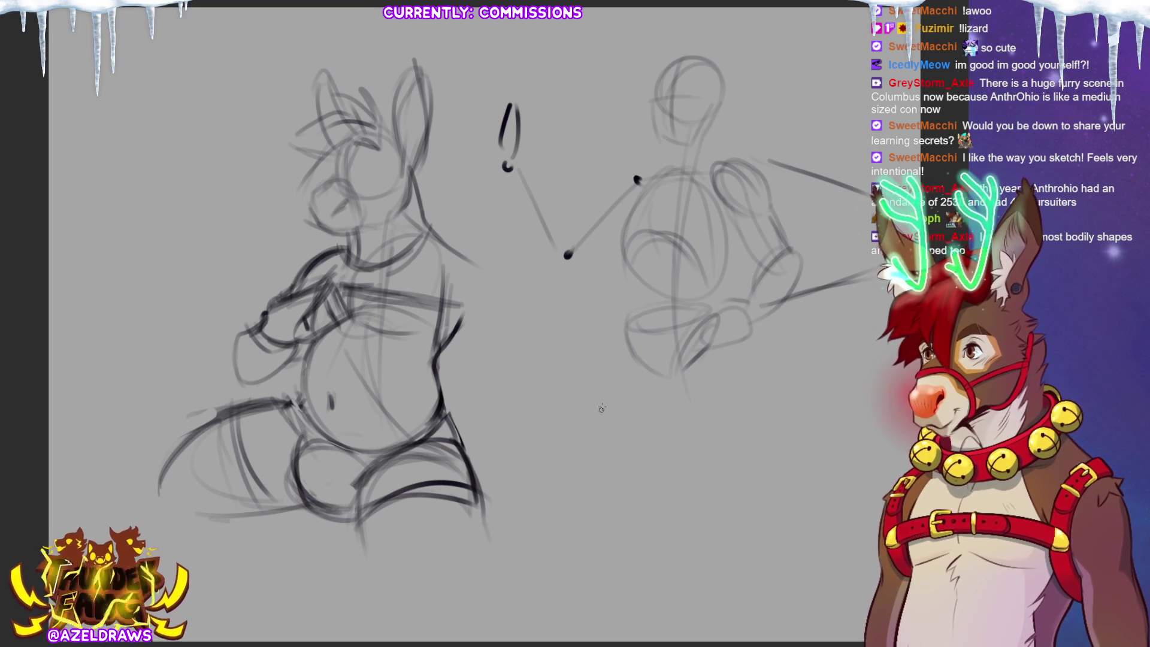
Step: Sketch and darken the demo figure's legs down to the feet, then lasso the figure
drag(665, 395, 629, 446)
mouse_move(626, 329)
mouse_down()
mouse_move(591, 446)
mouse_move(668, 409)
mouse_up()
drag(678, 360, 740, 446)
drag(704, 399, 772, 358)
mouse_move(689, 346)
mouse_down()
mouse_move(701, 426)
mouse_move(746, 375)
mouse_move(745, 313)
mouse_up()
drag(743, 348, 779, 433)
mouse_move(620, 360)
mouse_down()
mouse_move(576, 458)
mouse_move(667, 413)
mouse_up()
drag(593, 391, 576, 505)
drag(601, 452, 623, 535)
drag(597, 457, 578, 503)
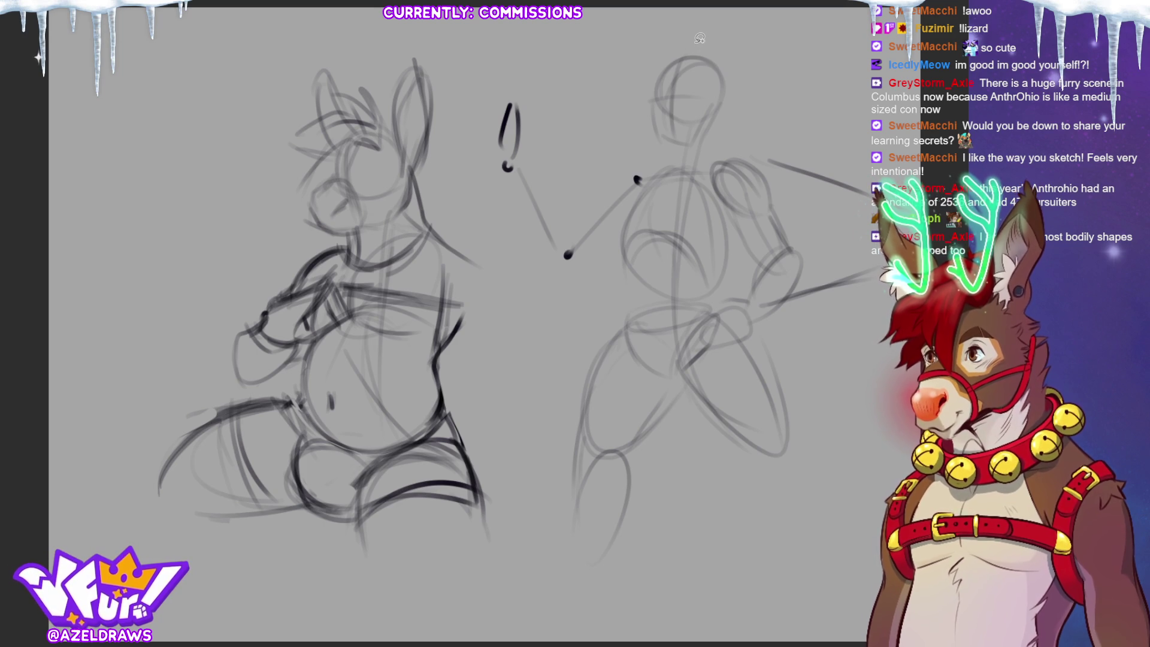
mouse_move(706, 39)
mouse_down()
mouse_move(477, 157)
mouse_move(521, 565)
mouse_move(836, 491)
mouse_move(722, 17)
mouse_up()
Step: Delete the lassoed demo figure and move the character sketch about 190 px right
key(Delete)
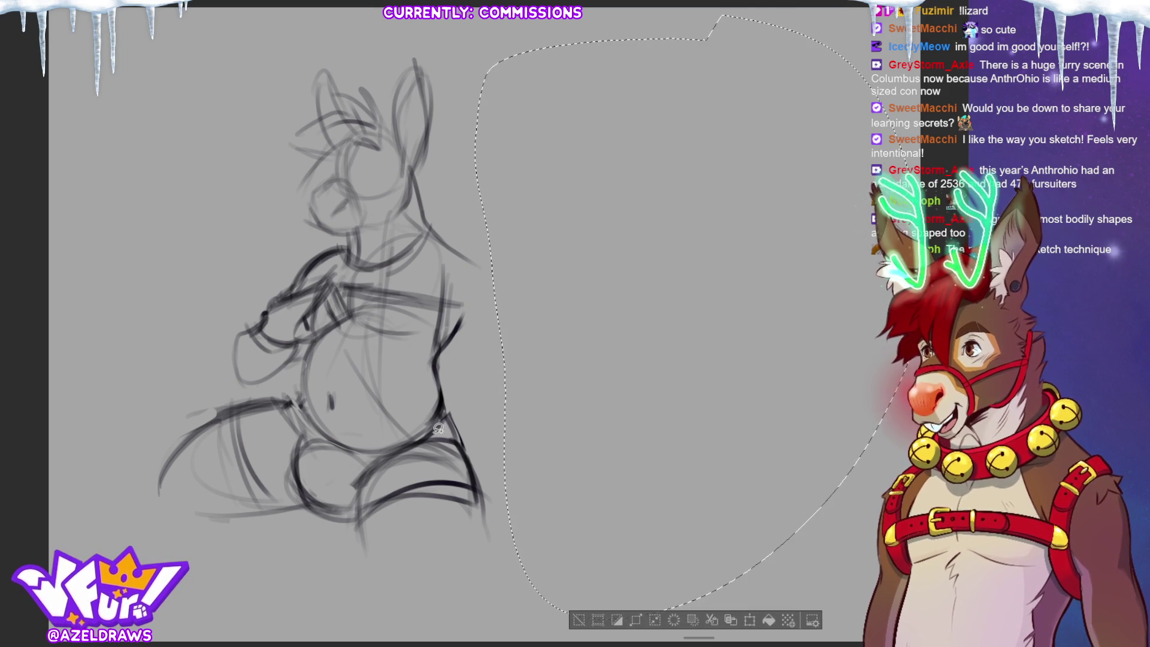
key(ctrl+d)
key(ctrl+t)
drag(317, 299, 435, 302)
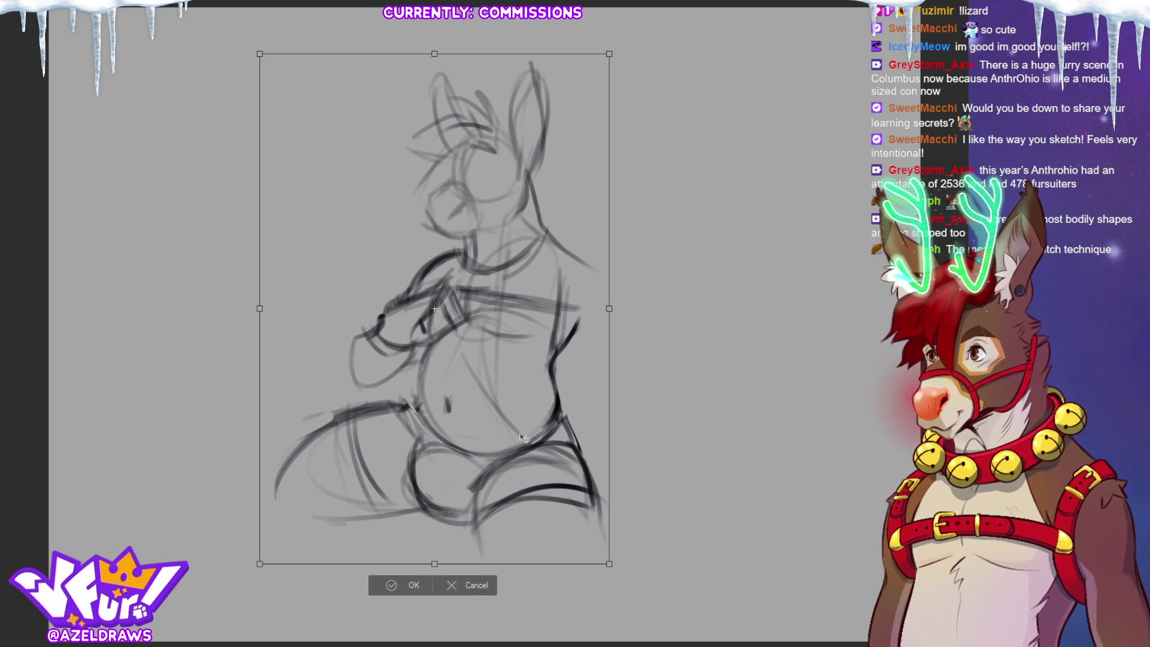
click(394, 586)
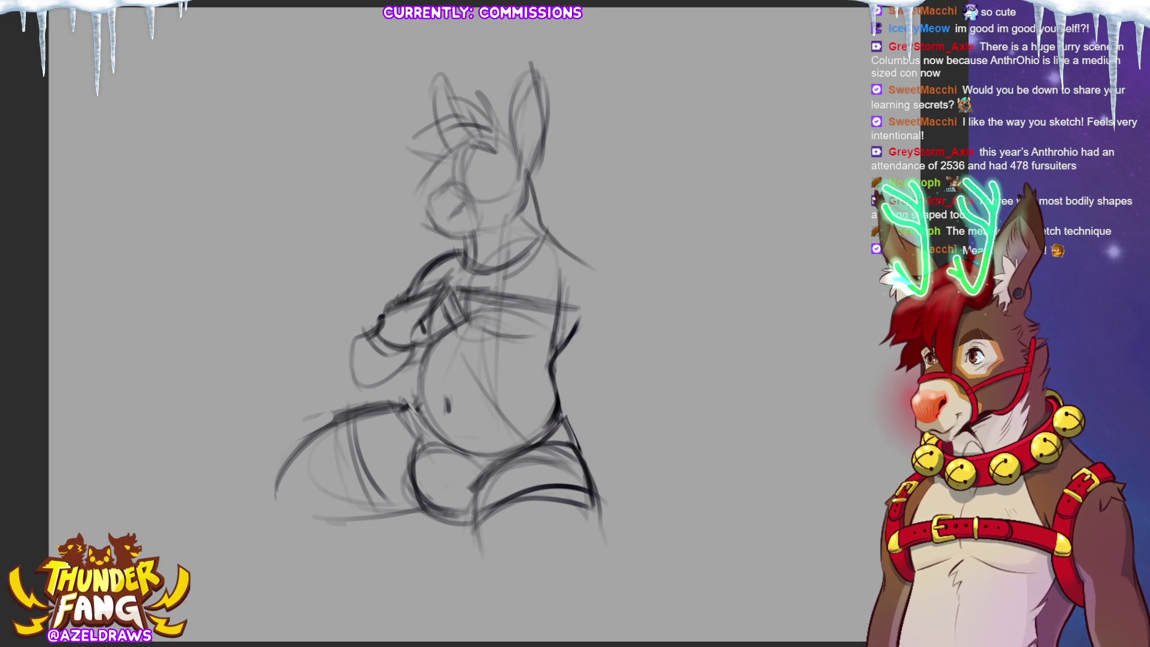
Step: Rotate the lassoed right arm slightly clockwise, erase part of its hand loop, and reselect the arm
mouse_move(462, 258)
mouse_down()
mouse_move(455, 246)
mouse_move(354, 390)
mouse_move(386, 388)
mouse_move(473, 313)
mouse_move(460, 255)
mouse_up()
key(ctrl+t)
drag(535, 291, 510, 366)
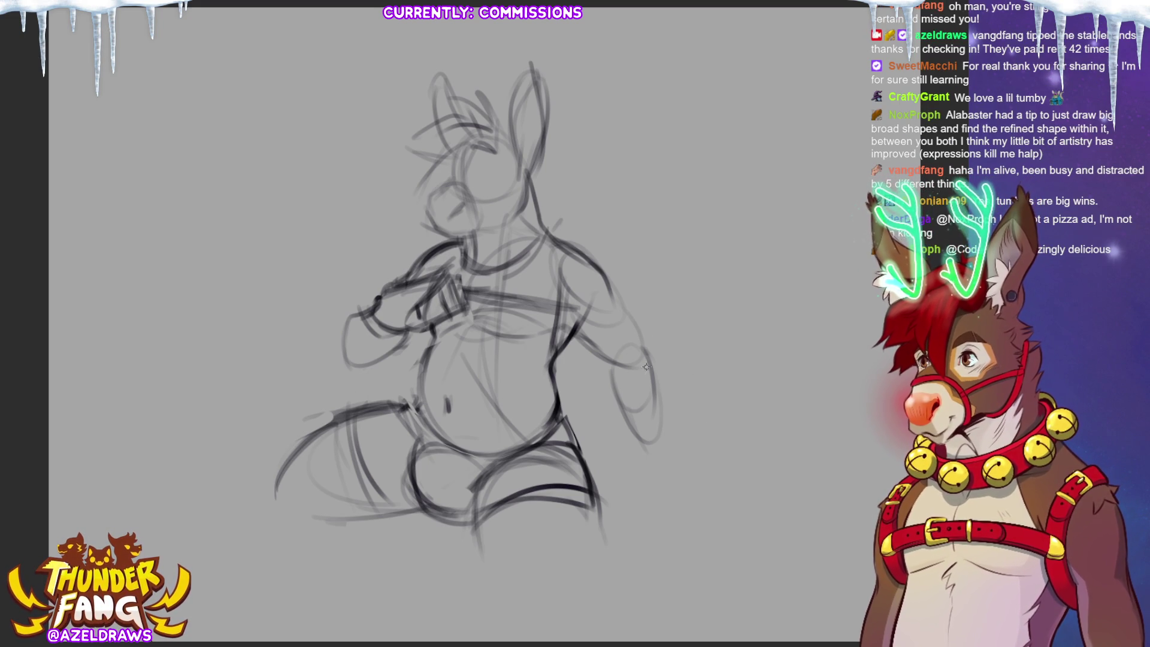
mouse_move(614, 394)
mouse_down()
mouse_move(640, 443)
mouse_move(658, 442)
mouse_move(662, 406)
mouse_up()
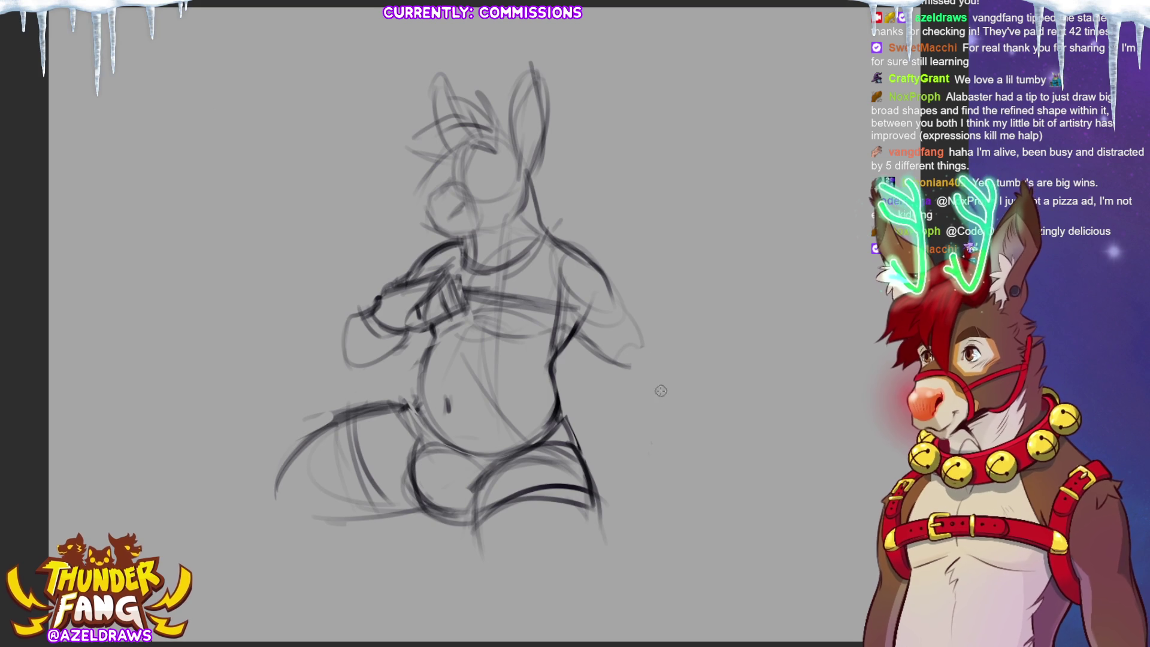
mouse_move(574, 235)
mouse_down()
mouse_move(560, 280)
mouse_move(623, 384)
mouse_move(661, 359)
mouse_move(657, 388)
mouse_up()
key(ctrl+t)
Step: Apply a slight clockwise rotation to the right arm and deselect
drag(644, 323, 645, 320)
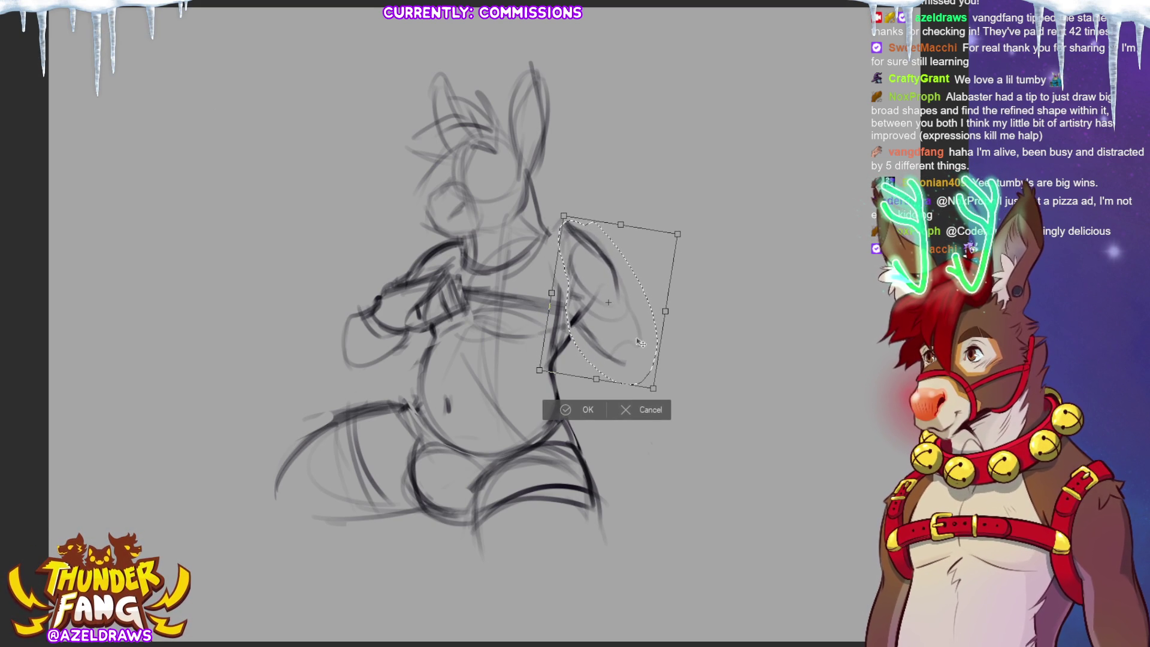
click(558, 412)
key(ctrl+d)
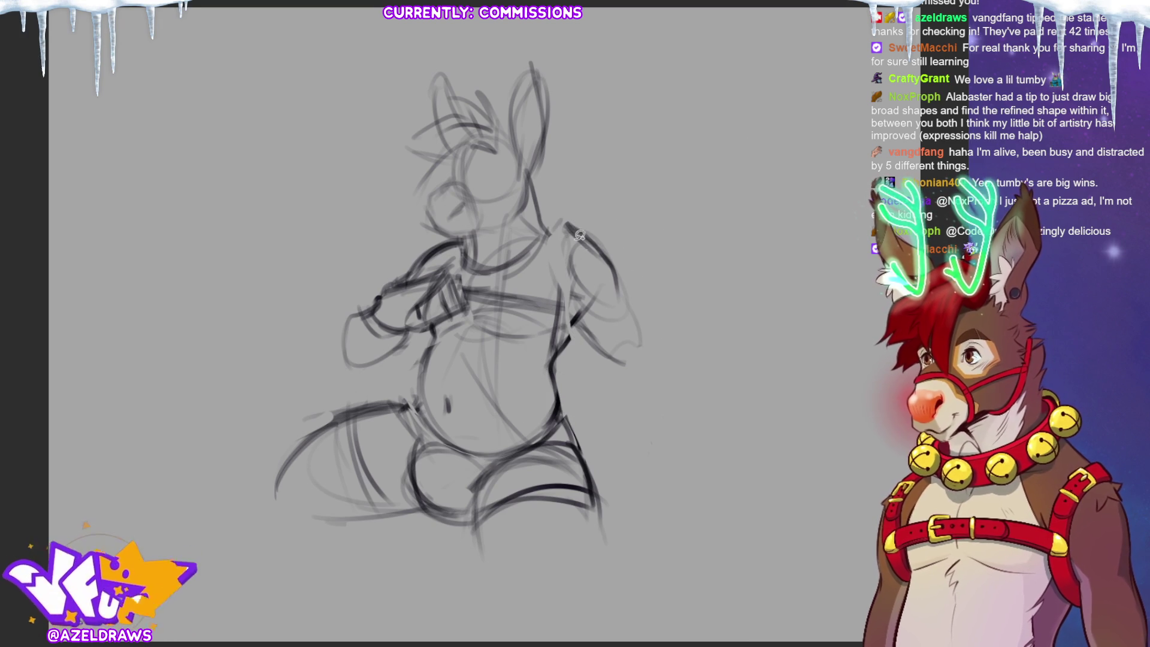
Step: Redraw the right shoulder, upper arm, forearm and a hand resting on the ground
drag(545, 233, 570, 224)
mouse_move(608, 264)
mouse_down()
mouse_move(567, 227)
mouse_move(554, 269)
mouse_up()
mouse_move(555, 272)
mouse_down()
mouse_move(608, 296)
mouse_move(596, 335)
mouse_move(632, 347)
mouse_move(636, 416)
mouse_up()
drag(608, 370, 653, 428)
drag(656, 384, 662, 426)
mouse_move(624, 354)
mouse_down()
mouse_move(612, 392)
mouse_move(650, 422)
mouse_move(666, 419)
mouse_move(635, 430)
mouse_move(647, 446)
mouse_up()
drag(635, 444, 674, 443)
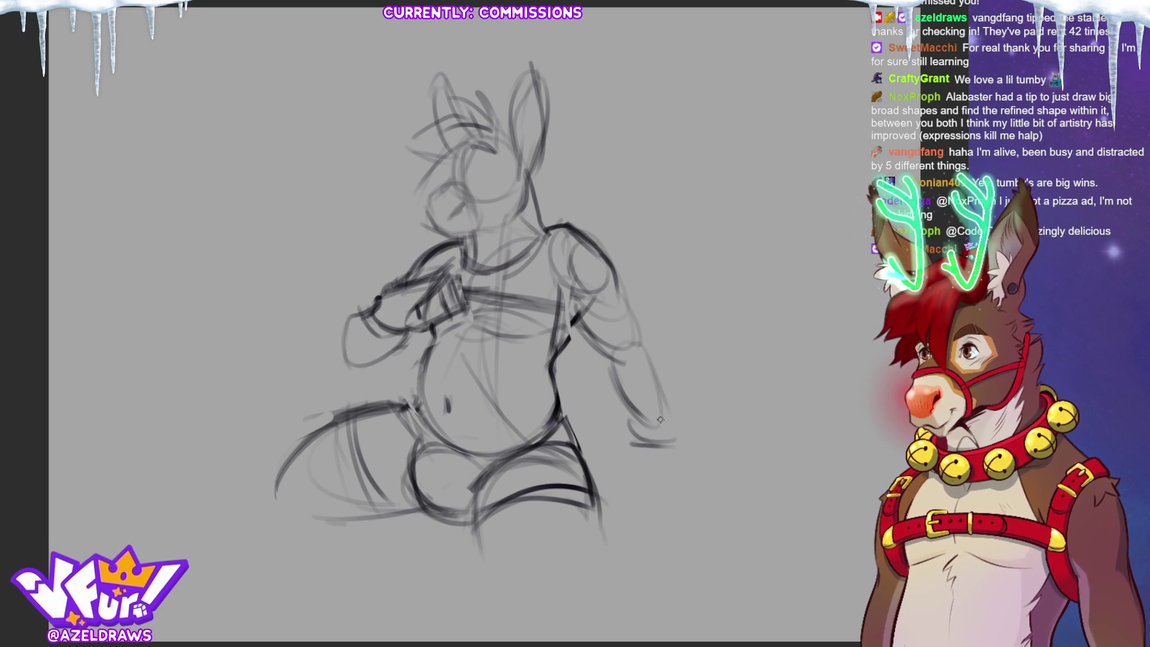
mouse_move(721, 406)
mouse_down()
mouse_move(661, 410)
mouse_move(713, 402)
mouse_up()
mouse_move(673, 434)
mouse_down()
mouse_move(725, 417)
mouse_move(710, 427)
mouse_up()
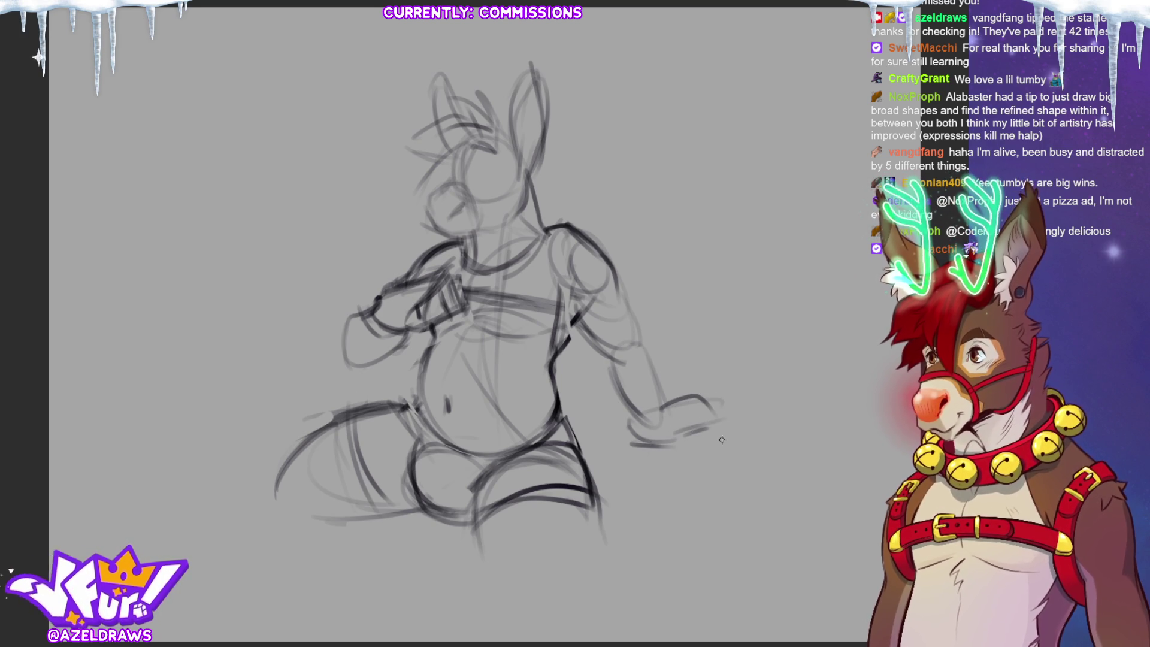
mouse_move(673, 440)
mouse_down()
mouse_move(715, 430)
mouse_move(702, 425)
mouse_up()
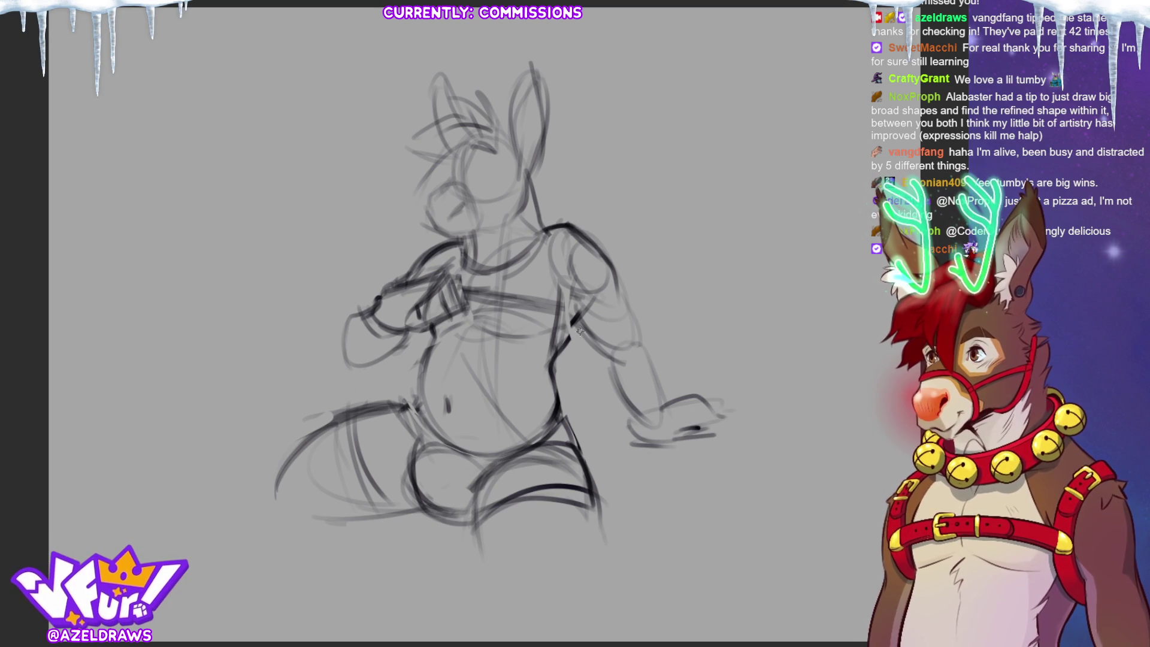
Step: Darken the shoulder, upper arm and right torso contours, and add chest and left forearm strokes
drag(574, 339, 636, 320)
mouse_move(605, 261)
mouse_down()
mouse_move(638, 290)
mouse_move(640, 310)
mouse_move(569, 360)
mouse_up()
drag(648, 310, 574, 371)
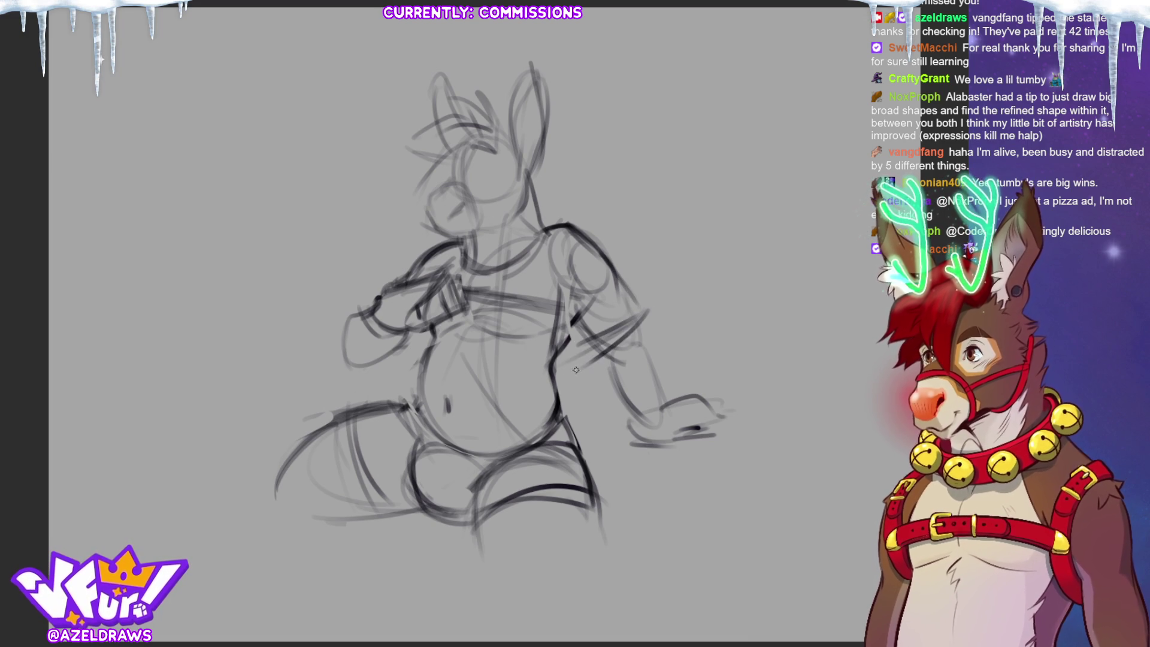
drag(557, 310, 584, 368)
drag(463, 300, 582, 329)
drag(548, 264, 563, 323)
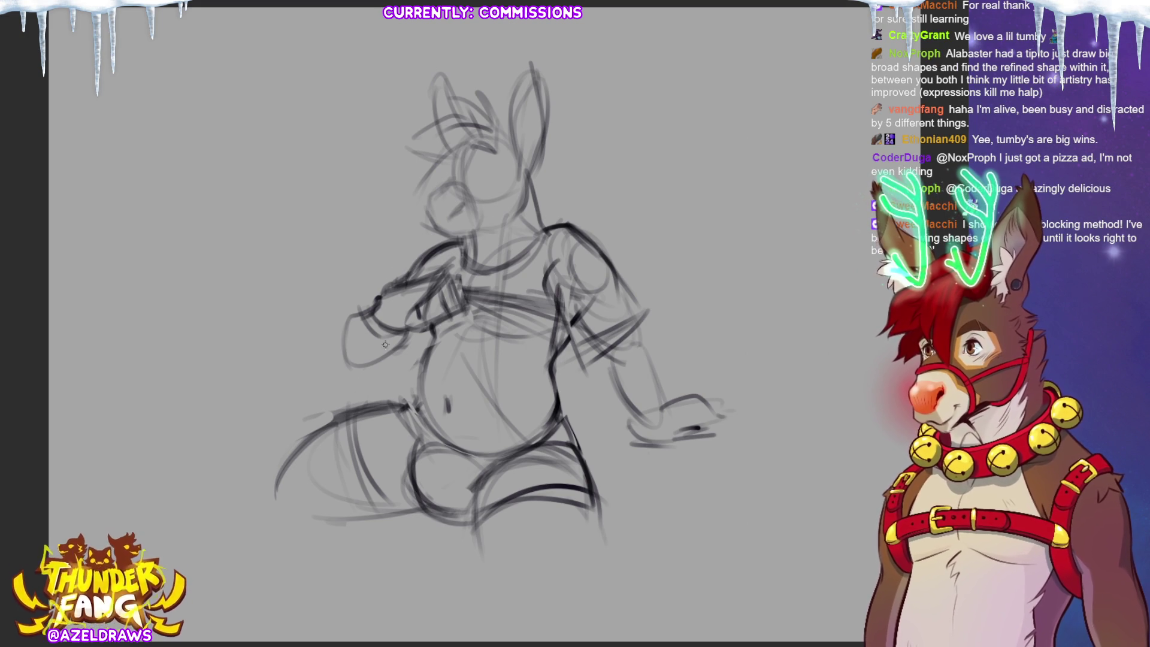
mouse_move(360, 367)
mouse_down()
mouse_move(423, 355)
mouse_move(407, 383)
mouse_up()
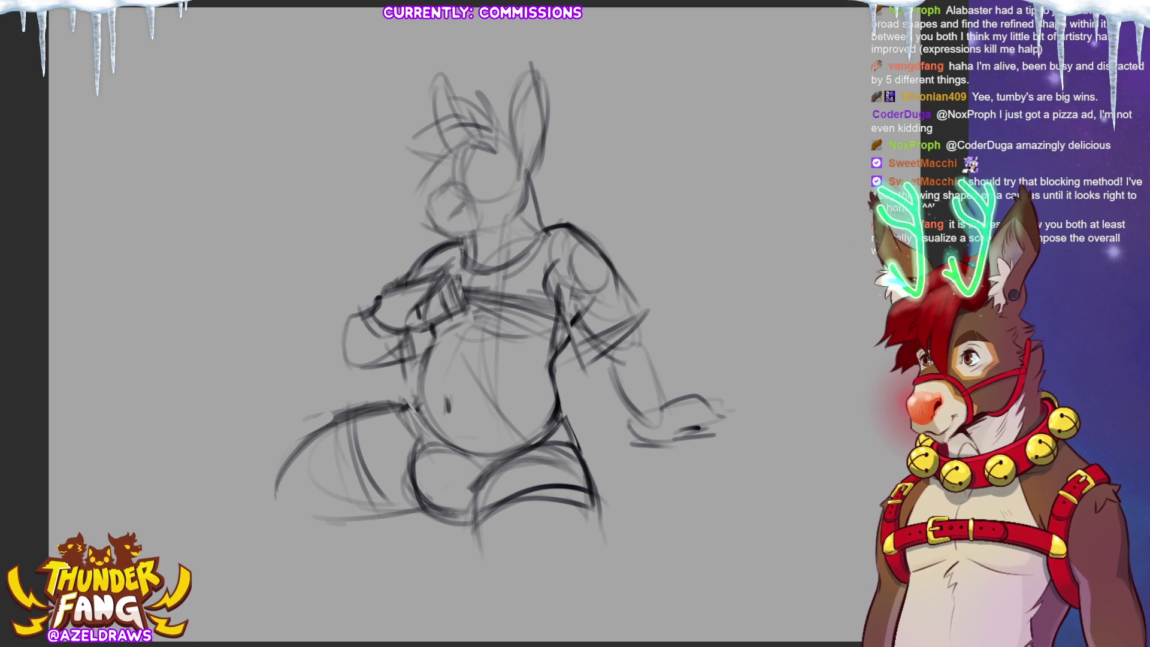
key(ctrl+t)
Step: Rotate the whole sketch clockwise, then rotate its lower half slightly counter-clockwise
mouse_move(749, 224)
mouse_down()
mouse_move(776, 262)
mouse_move(814, 266)
mouse_up()
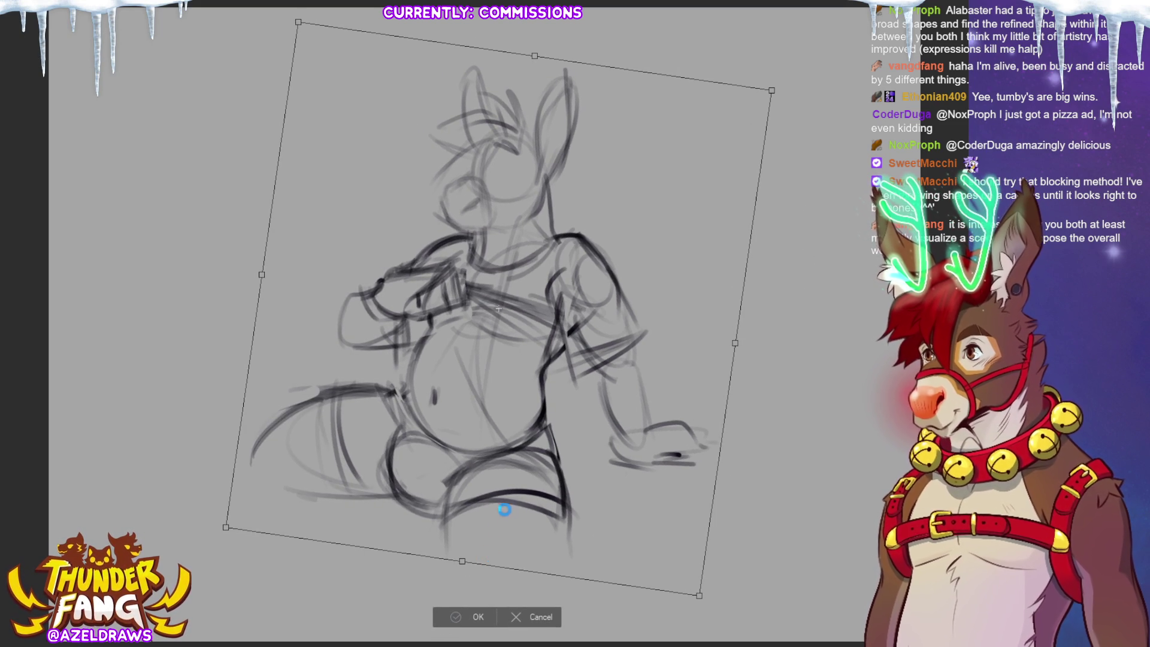
key(Return)
mouse_move(403, 396)
mouse_down()
mouse_move(389, 367)
mouse_move(311, 547)
mouse_move(596, 484)
mouse_move(549, 425)
mouse_move(485, 449)
mouse_move(416, 419)
mouse_move(404, 398)
mouse_up()
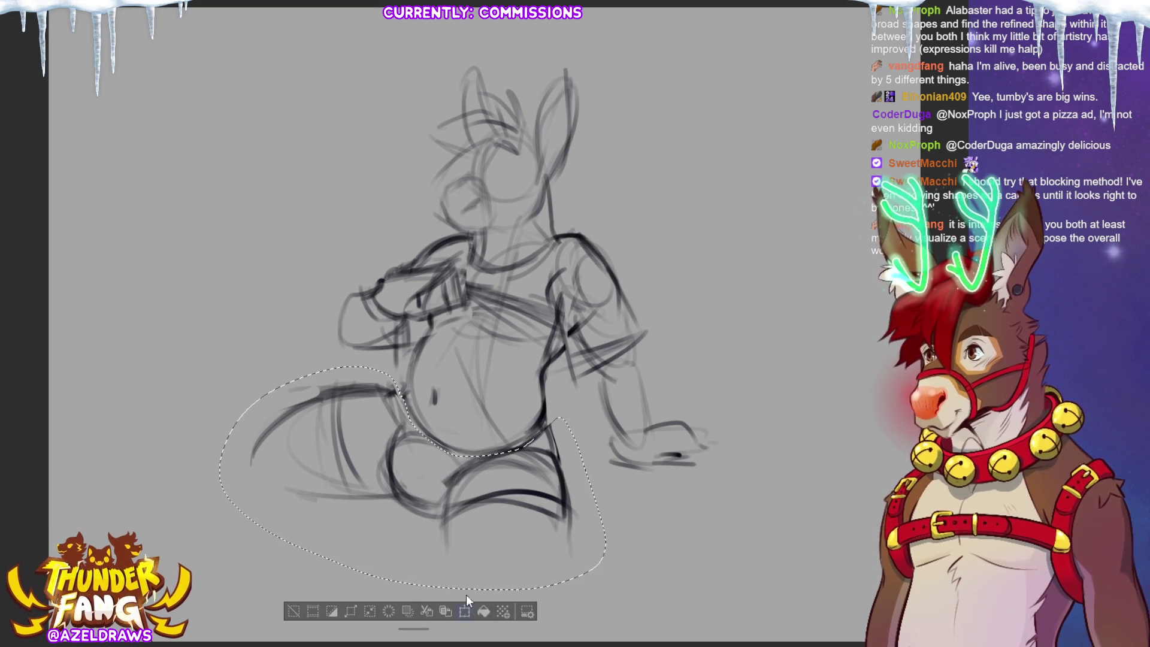
key(ctrl+t)
mouse_move(648, 487)
mouse_down()
mouse_move(663, 471)
mouse_move(647, 486)
mouse_up()
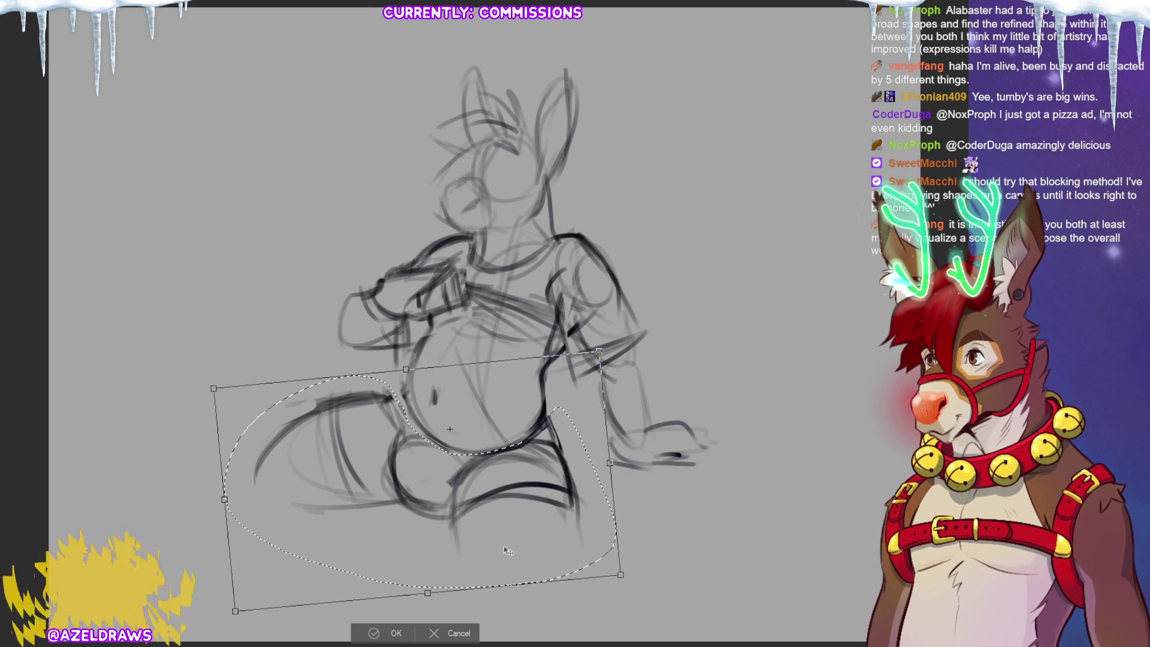
click(363, 632)
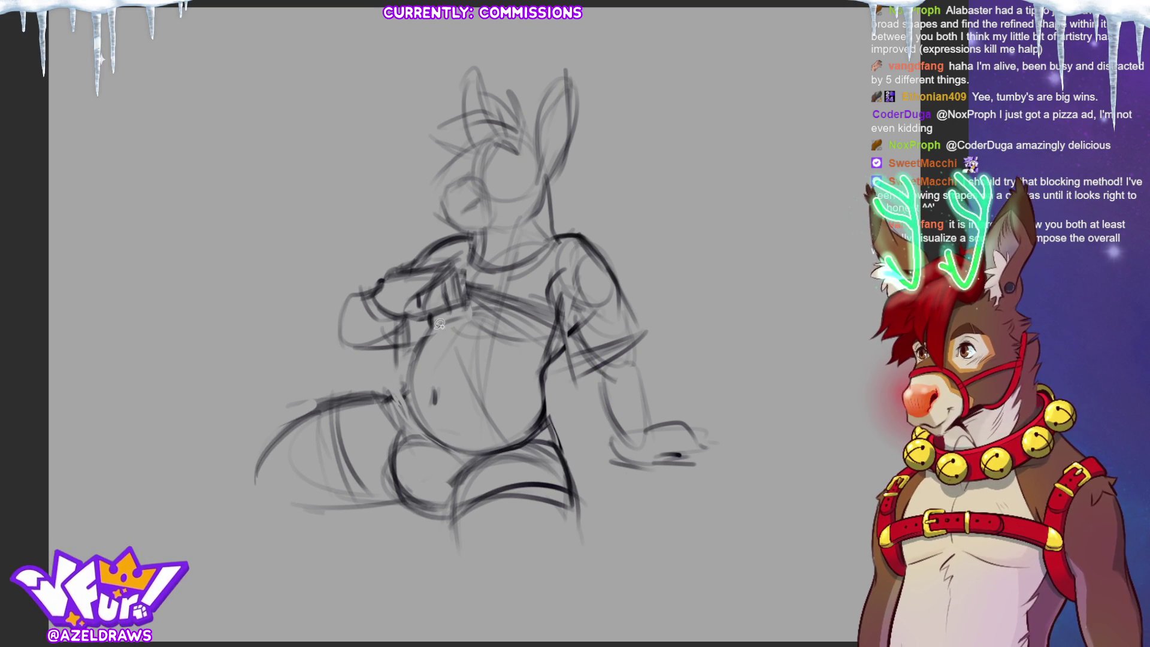
Step: Enlarge the lassoed belly by pulling its corners outward, then deselect
mouse_move(439, 330)
mouse_down()
mouse_move(421, 342)
mouse_move(411, 413)
mouse_move(458, 453)
mouse_move(533, 440)
mouse_move(563, 343)
mouse_up()
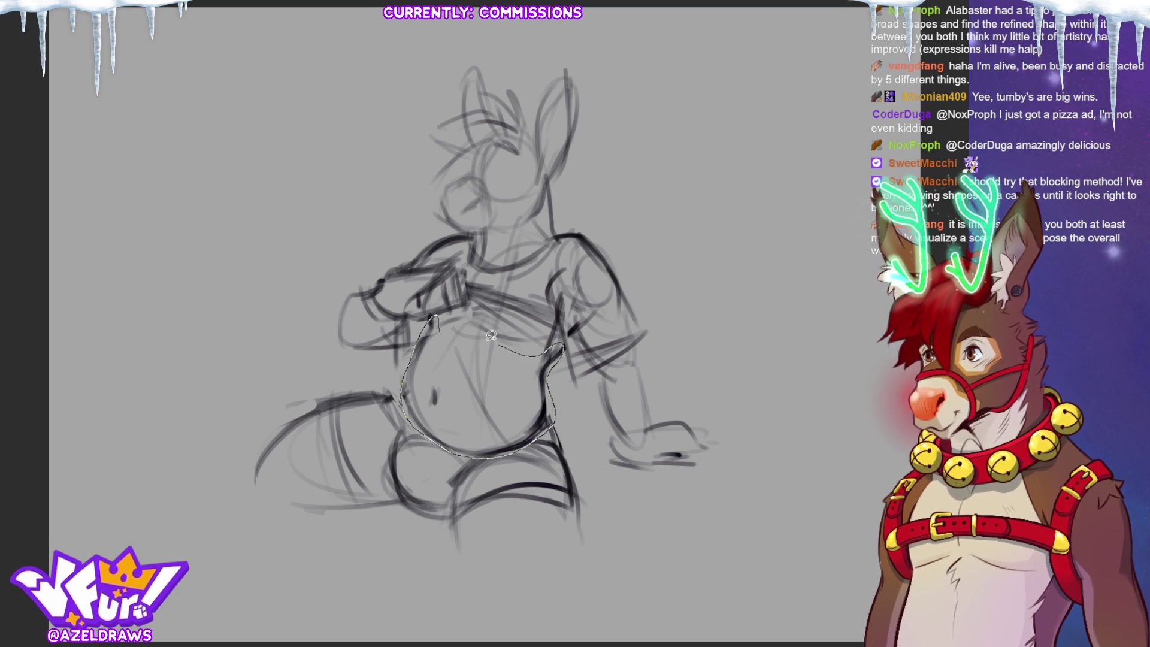
key(ctrl+t)
drag(381, 457, 383, 459)
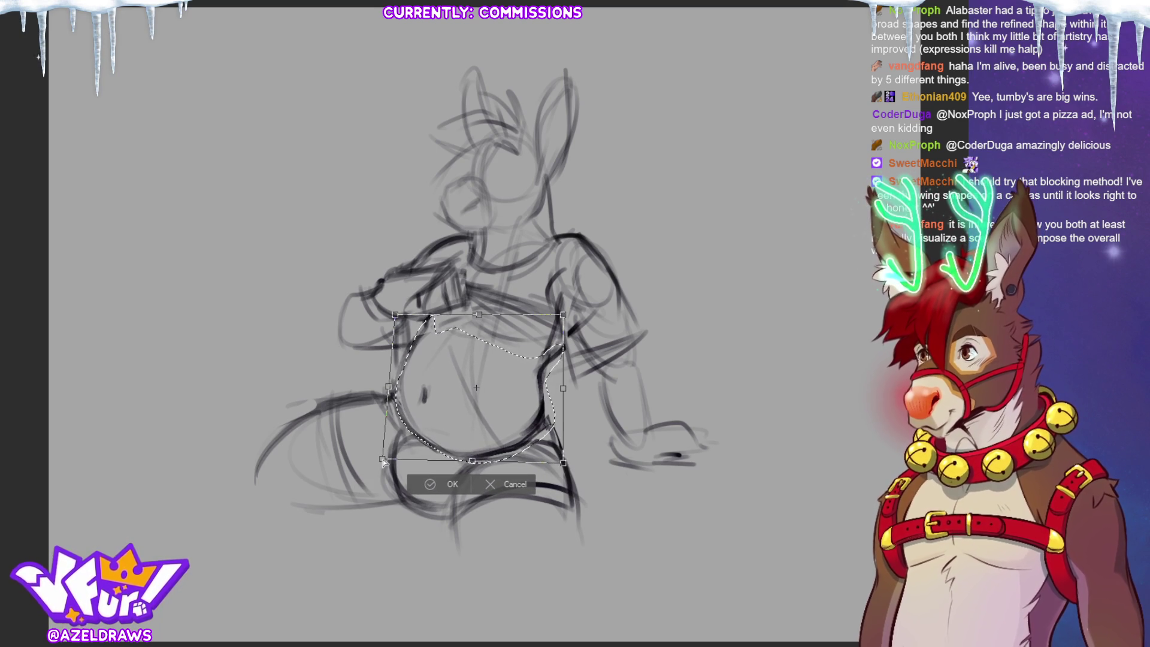
drag(563, 463, 572, 464)
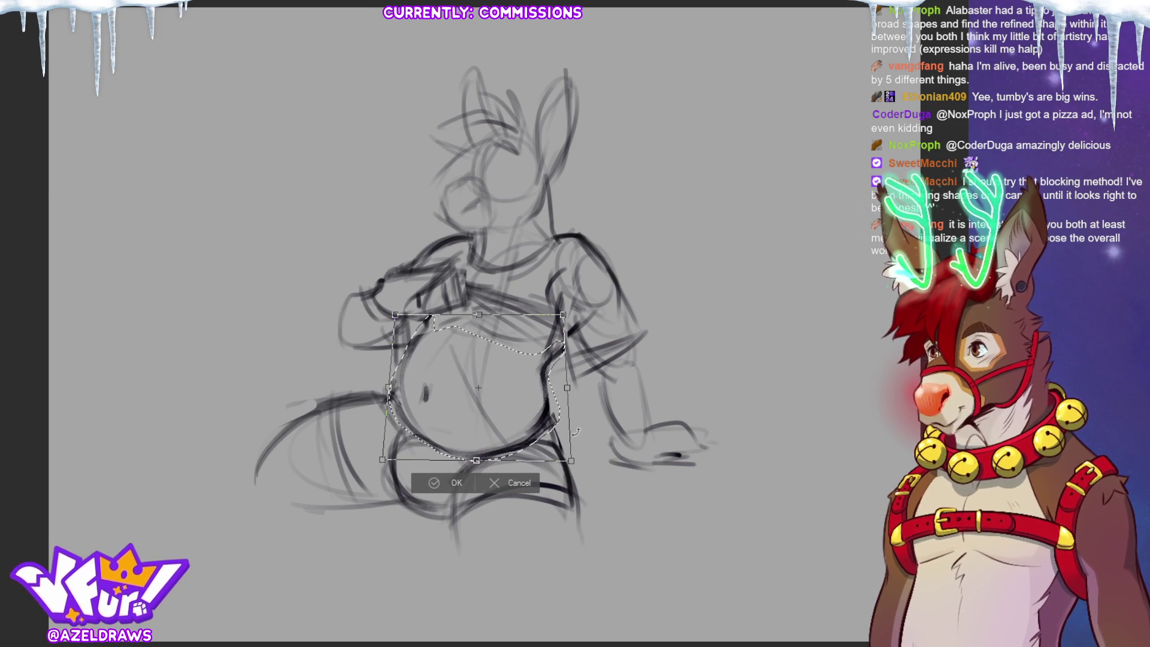
drag(563, 314, 569, 309)
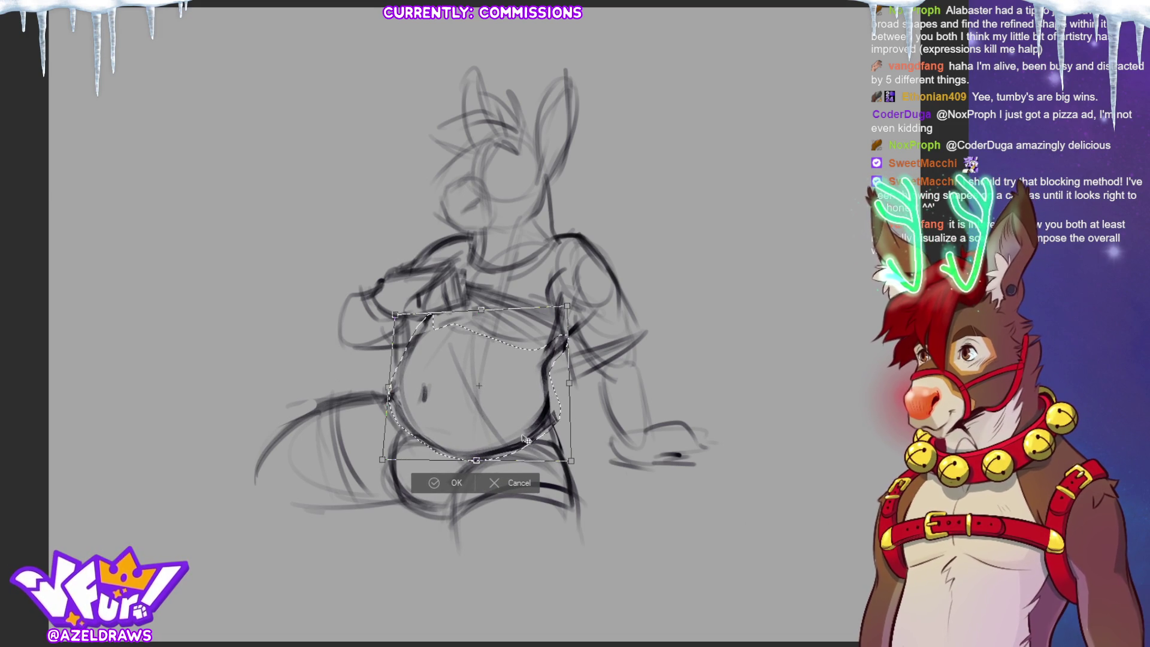
click(416, 488)
key(ctrl+d)
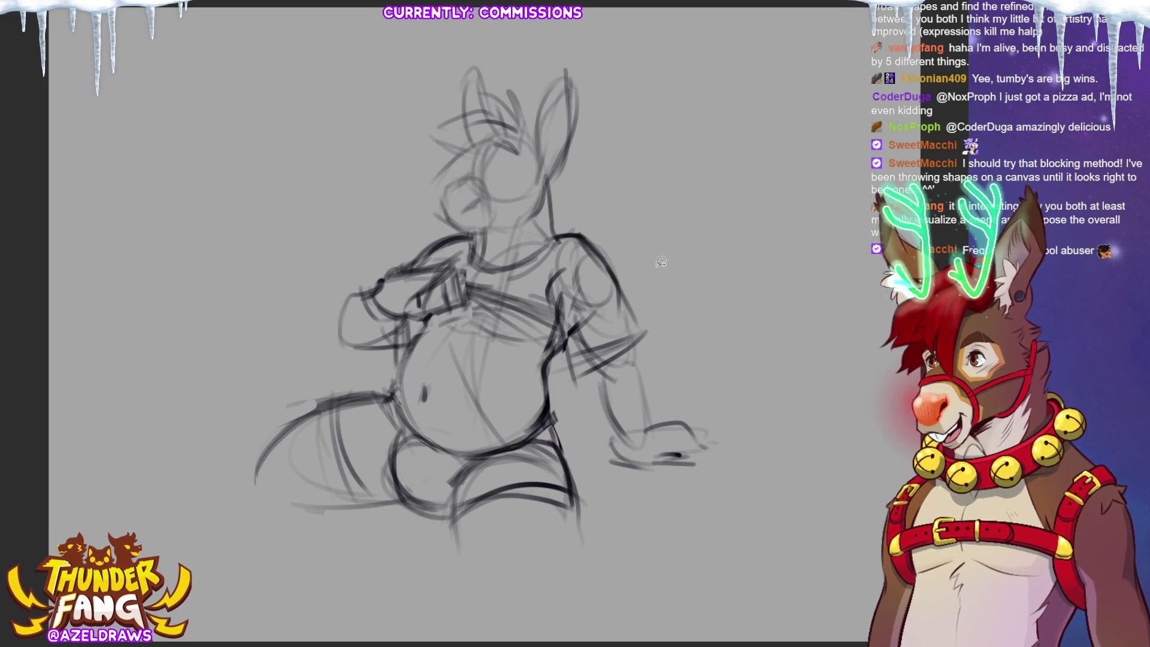
Step: Redraw the sleeve line, add an arrow pointing at the hand, and undo a small pose doodle
mouse_move(632, 358)
mouse_down()
mouse_move(574, 374)
mouse_move(635, 329)
mouse_move(632, 377)
mouse_up()
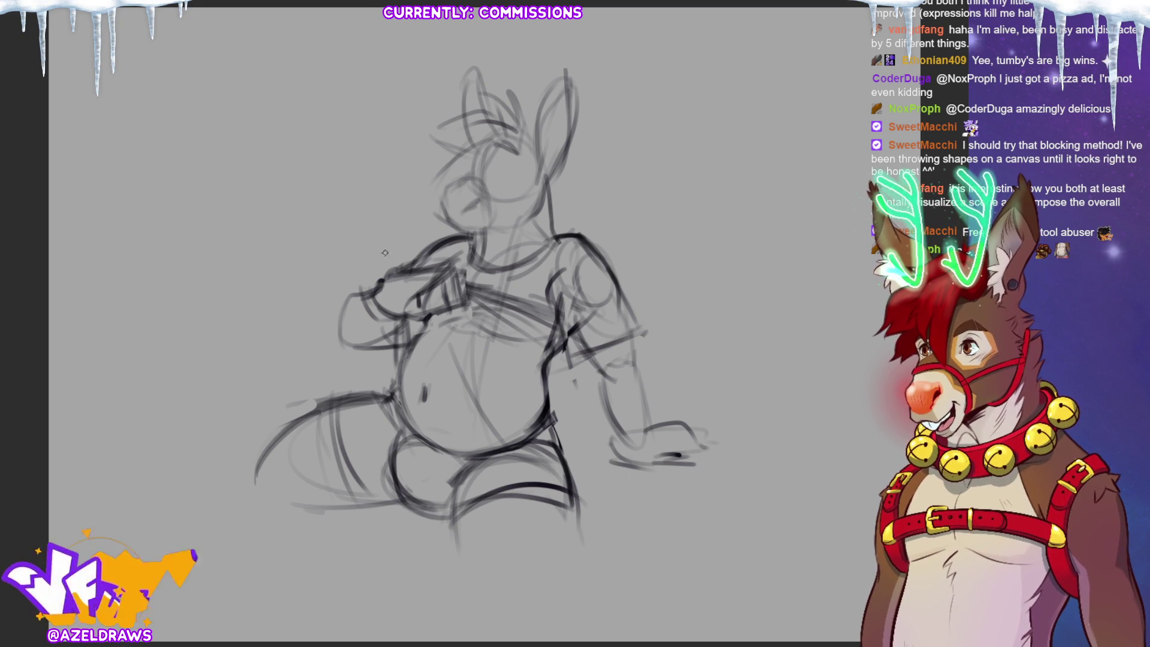
mouse_move(339, 249)
mouse_down()
mouse_move(372, 271)
mouse_move(363, 273)
mouse_up()
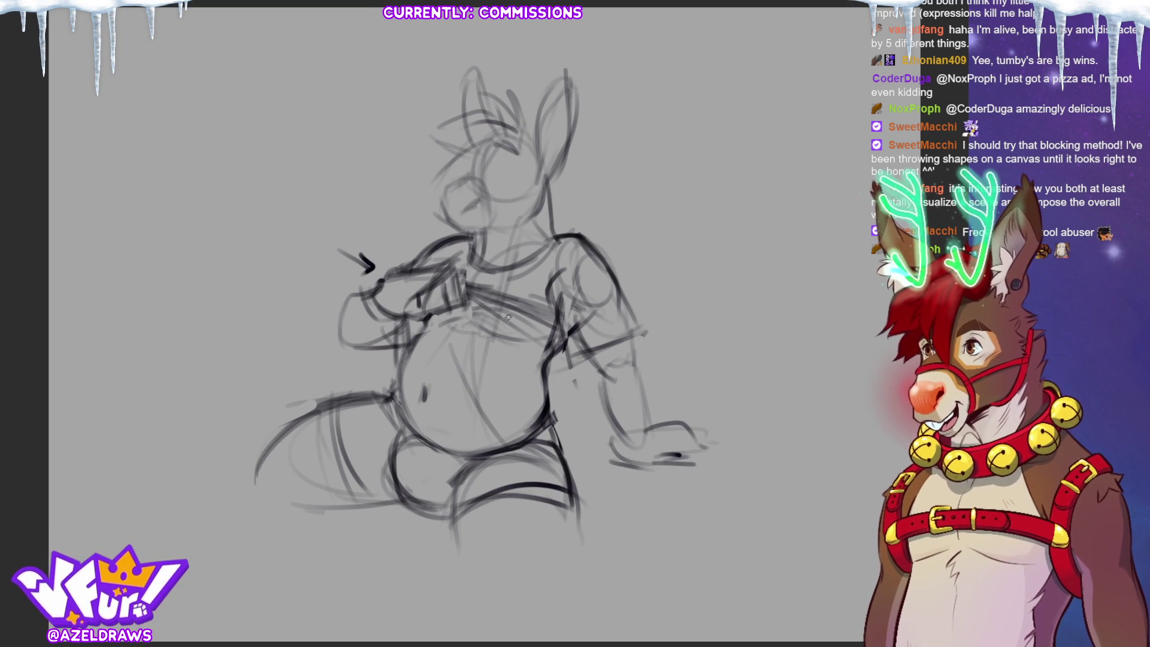
mouse_move(193, 81)
mouse_down()
mouse_move(229, 245)
mouse_move(129, 242)
mouse_up()
mouse_move(214, 226)
mouse_down()
mouse_move(257, 269)
mouse_move(219, 246)
mouse_up()
mouse_move(200, 147)
mouse_down()
mouse_move(189, 210)
mouse_move(237, 225)
mouse_up()
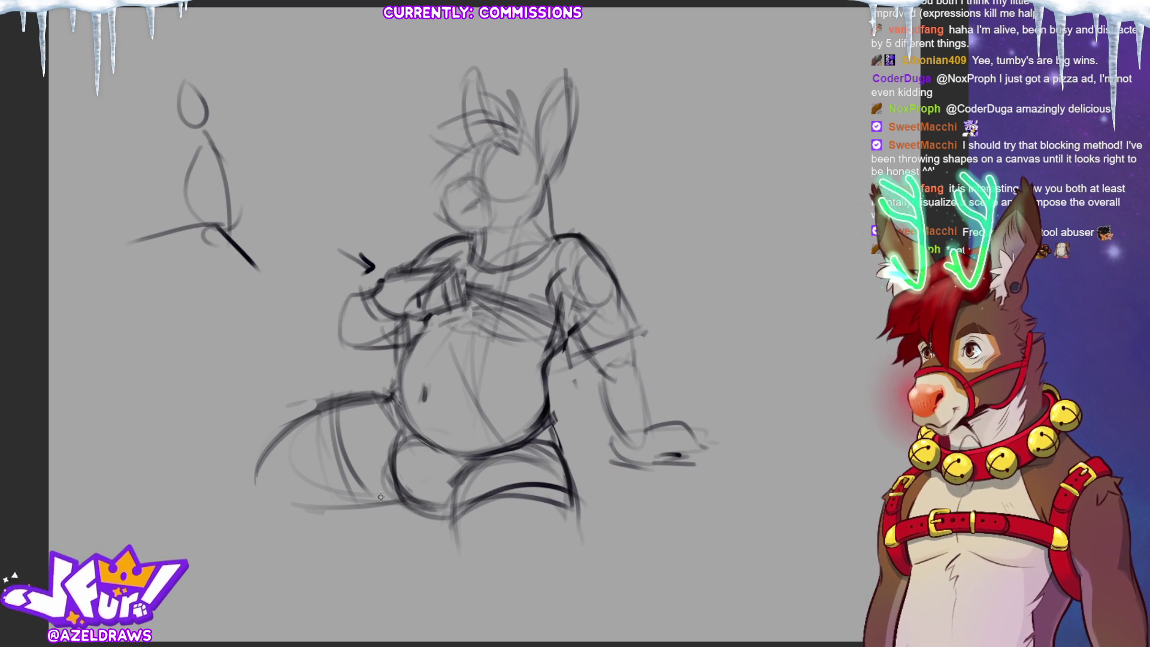
key(ctrl+z)
key(ctrl+z)
key(ctrl+z)
key(ctrl+z)
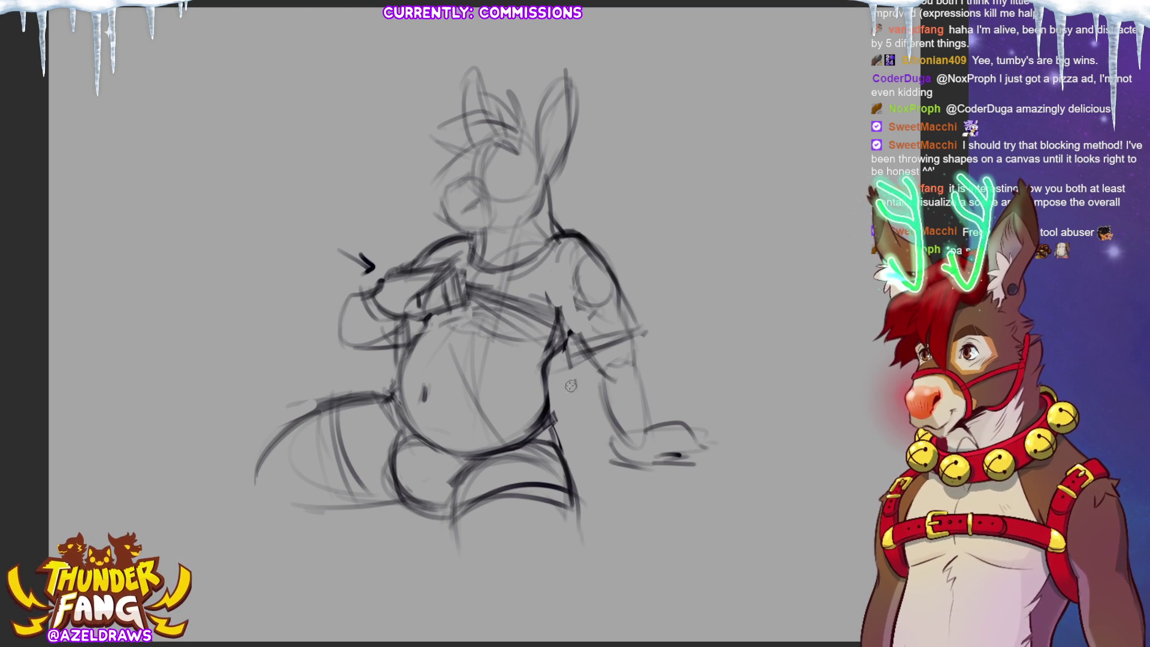
Step: Darken the lines along the arm, belly edge and lower belly, then lasso the right forearm
mouse_move(494, 318)
mouse_down()
mouse_move(549, 356)
mouse_move(557, 380)
mouse_move(576, 339)
mouse_move(543, 377)
mouse_up()
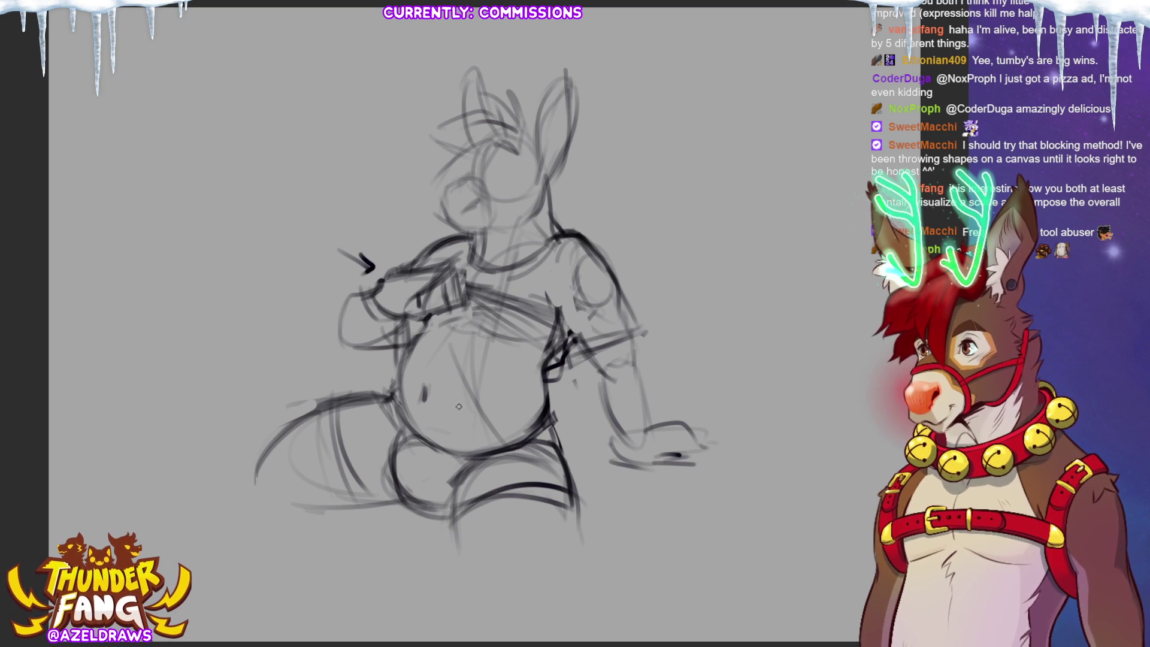
drag(539, 422, 563, 449)
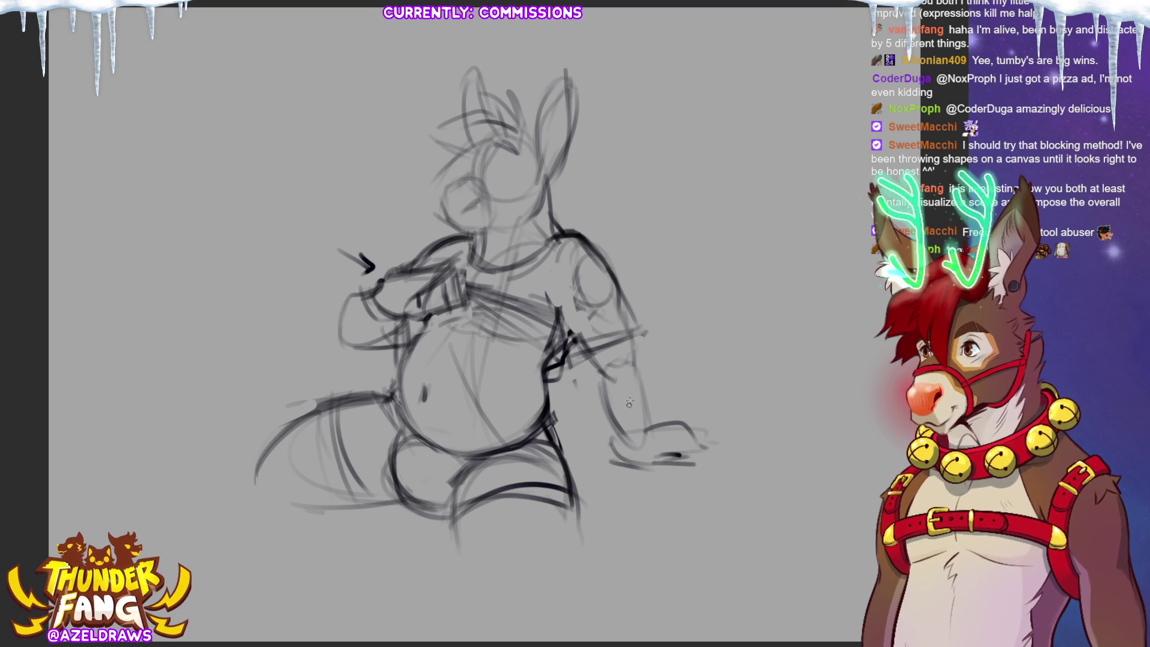
mouse_move(601, 350)
mouse_down()
mouse_move(620, 369)
mouse_move(643, 455)
mouse_move(601, 420)
mouse_move(590, 355)
mouse_up()
Step: Shift the right forearm slightly left and re-transform the forearm and hand
click(671, 506)
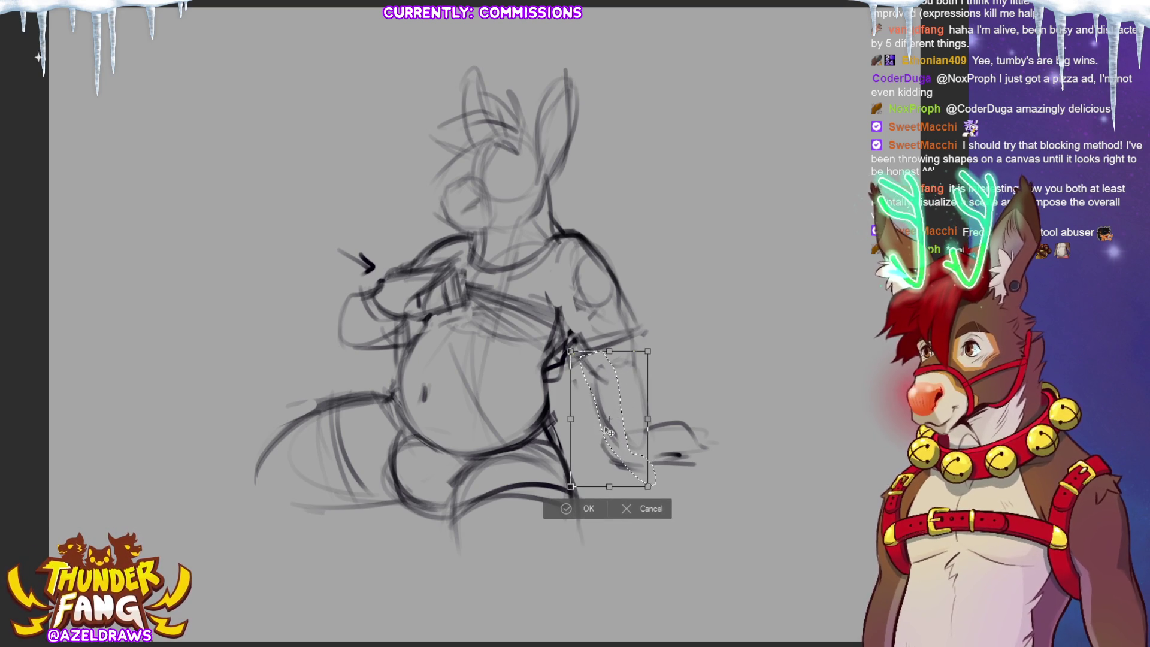
drag(611, 431, 603, 431)
click(584, 509)
mouse_move(580, 360)
mouse_down()
mouse_move(731, 462)
mouse_move(708, 497)
mouse_move(666, 497)
mouse_move(681, 488)
mouse_move(678, 498)
mouse_up()
click(711, 519)
click(623, 517)
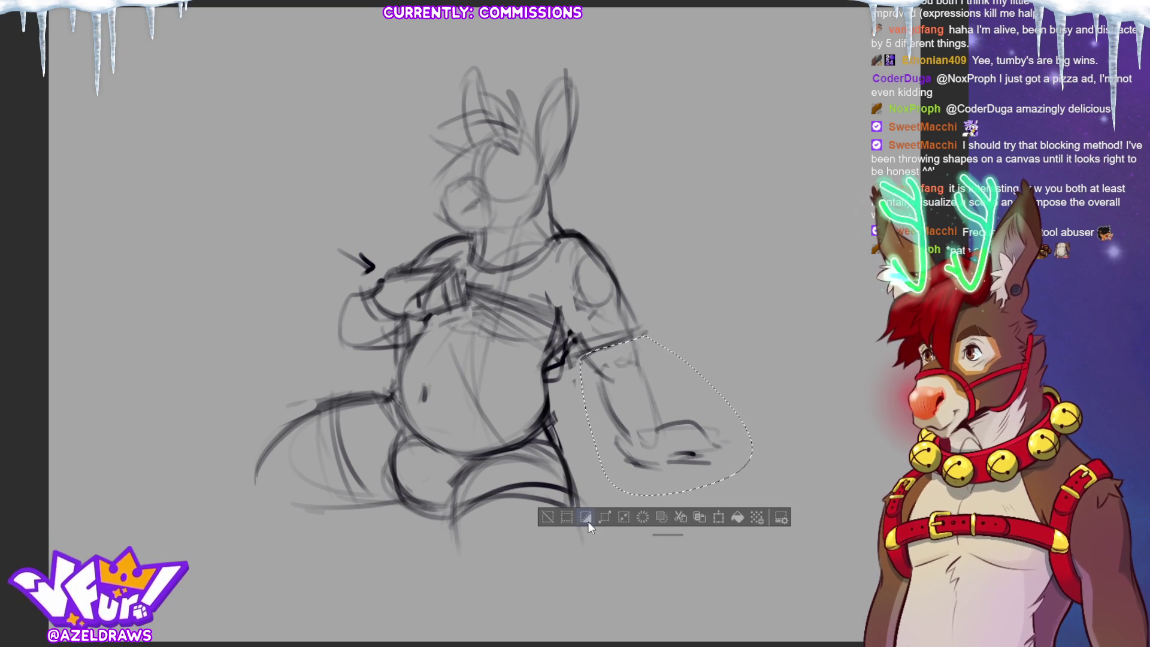
key(ctrl+d)
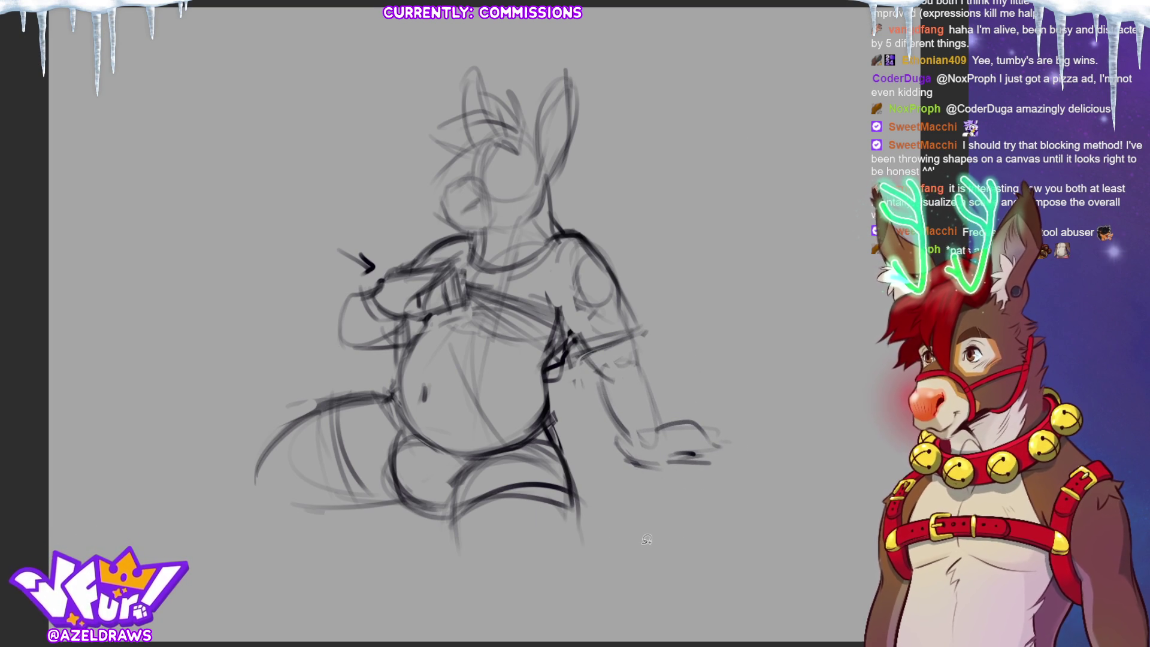
Step: Nudge and slightly shrink the tail and lower body
mouse_move(426, 324)
mouse_down()
mouse_move(354, 367)
mouse_move(387, 593)
mouse_move(581, 460)
mouse_move(550, 372)
mouse_move(517, 339)
mouse_move(424, 323)
mouse_up()
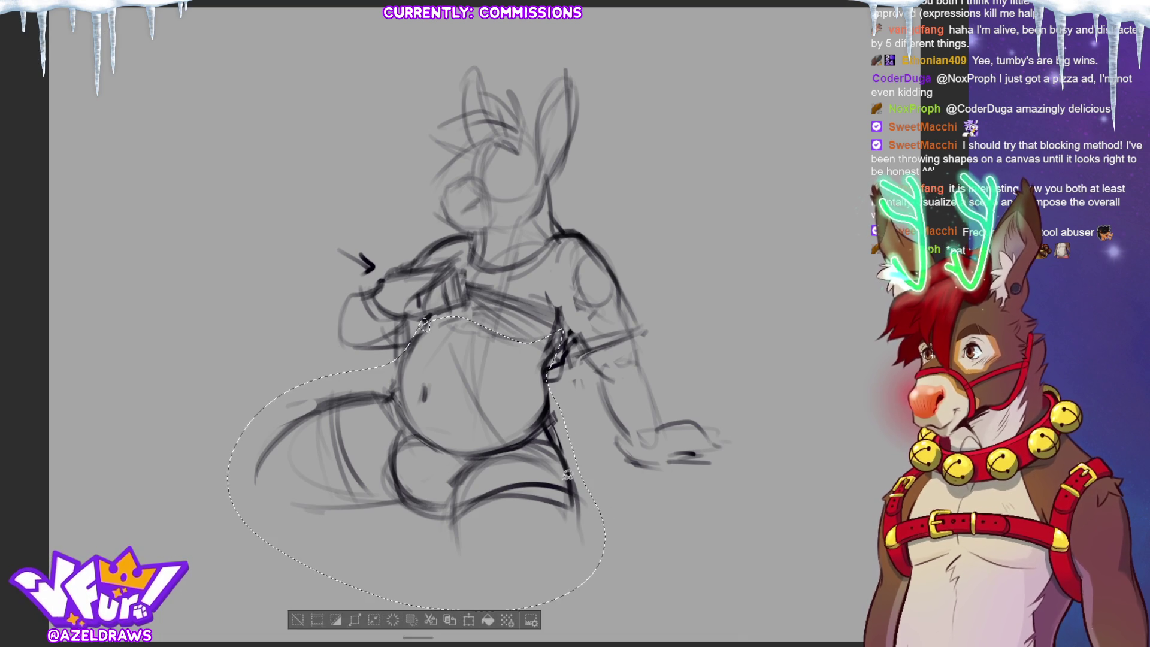
click(469, 620)
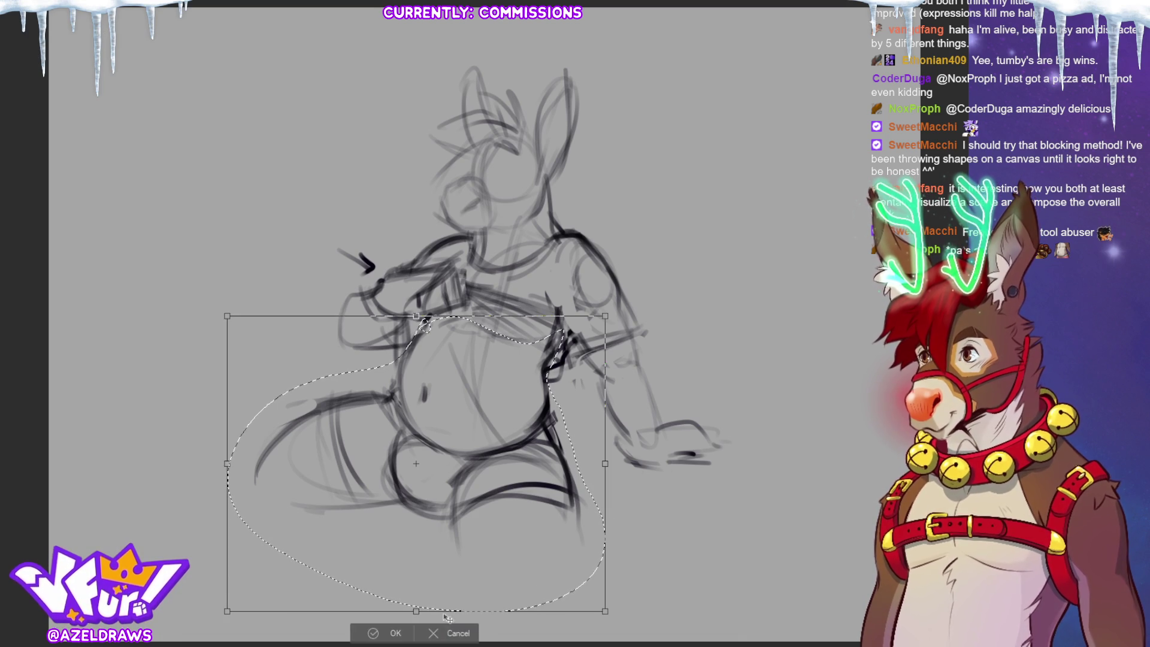
drag(504, 506, 508, 503)
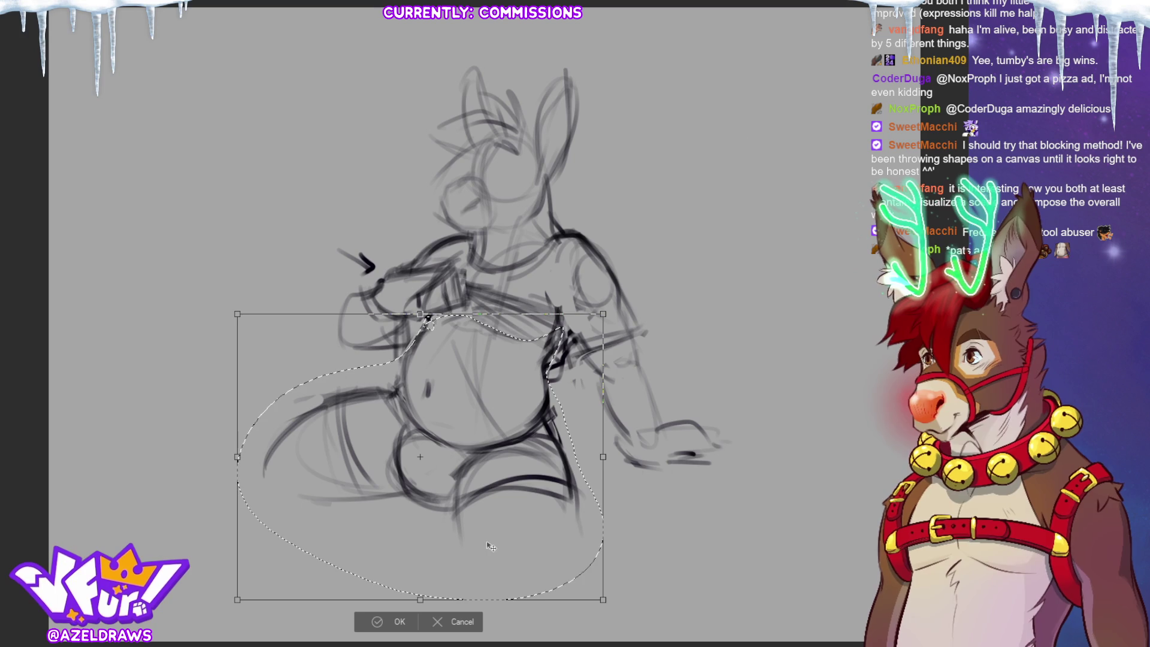
click(387, 622)
Step: Rotate the whole right arm slightly counter-clockwise
mouse_move(581, 210)
mouse_down()
mouse_move(560, 305)
mouse_move(753, 422)
mouse_move(577, 207)
mouse_up()
click(705, 515)
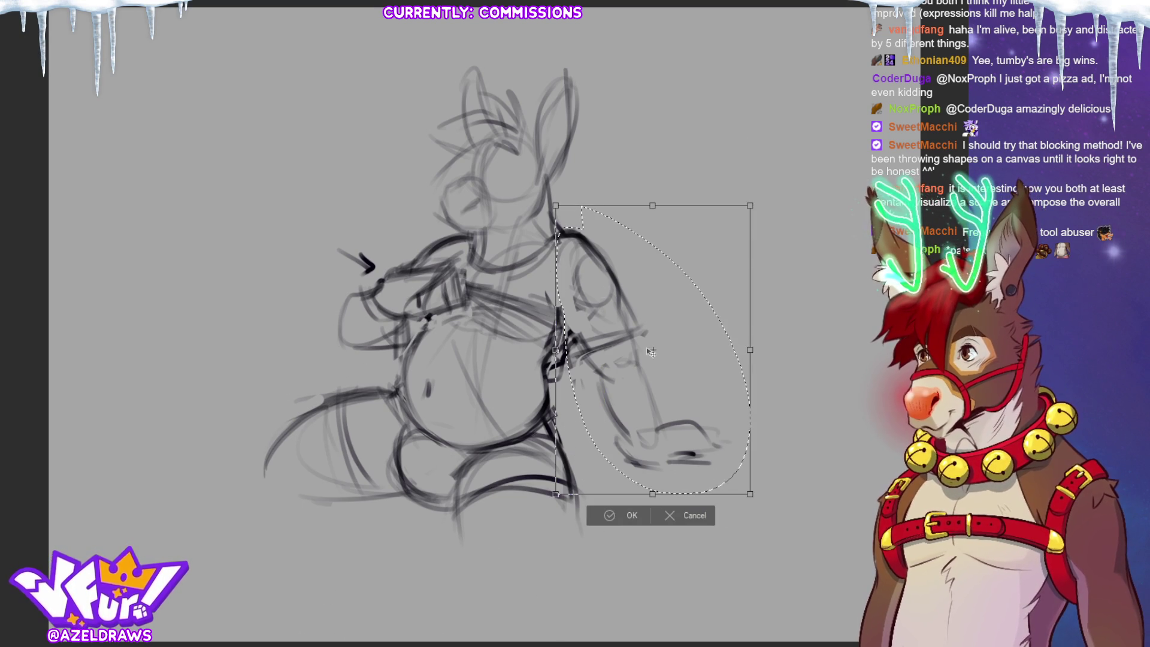
mouse_move(796, 510)
mouse_down()
mouse_move(805, 503)
mouse_move(800, 512)
mouse_up()
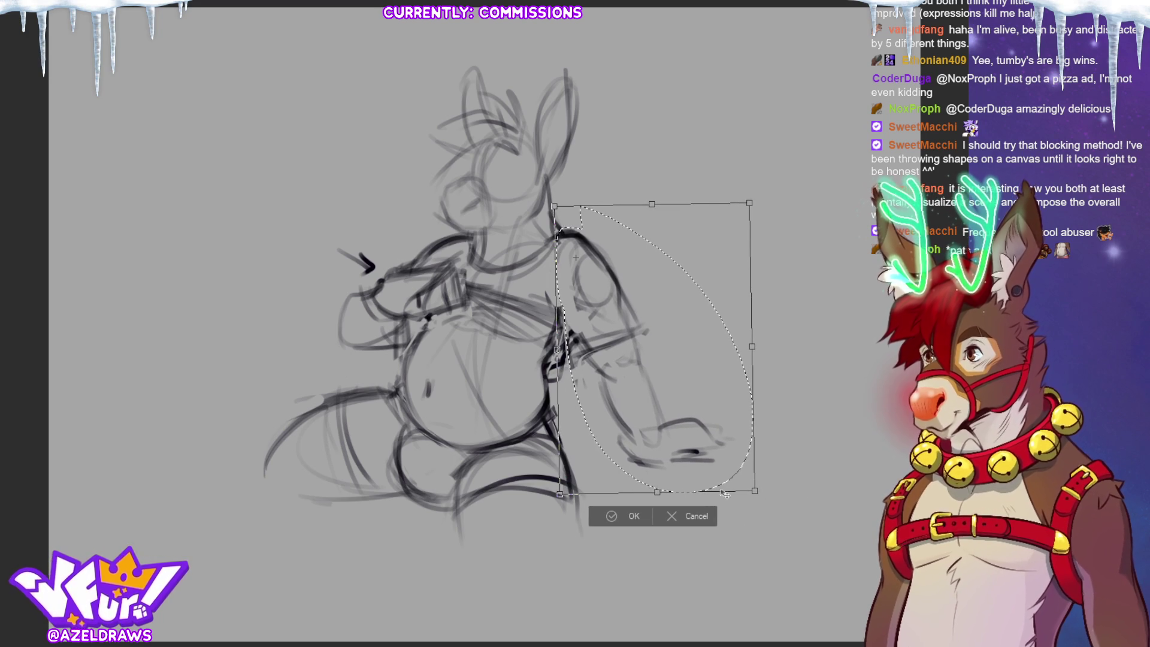
click(602, 520)
click(550, 506)
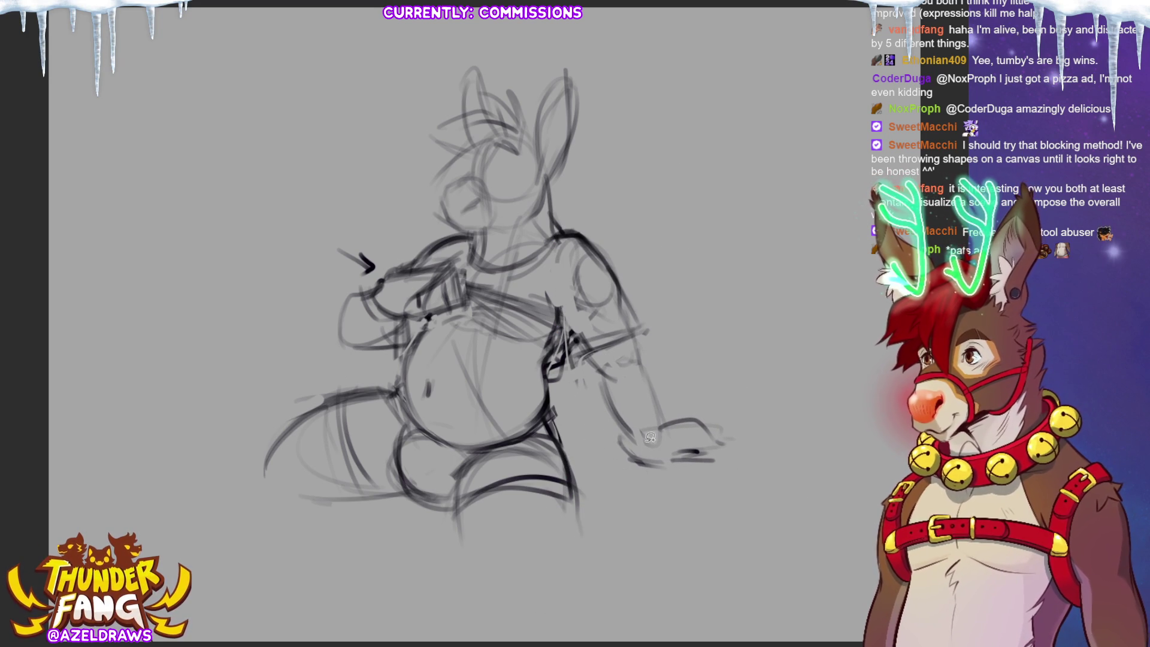
Step: Squash the right forearm and hand slightly shorter
mouse_move(707, 403)
mouse_down()
mouse_move(620, 374)
mouse_move(596, 398)
mouse_move(743, 456)
mouse_move(707, 403)
mouse_up()
key(ctrl+t)
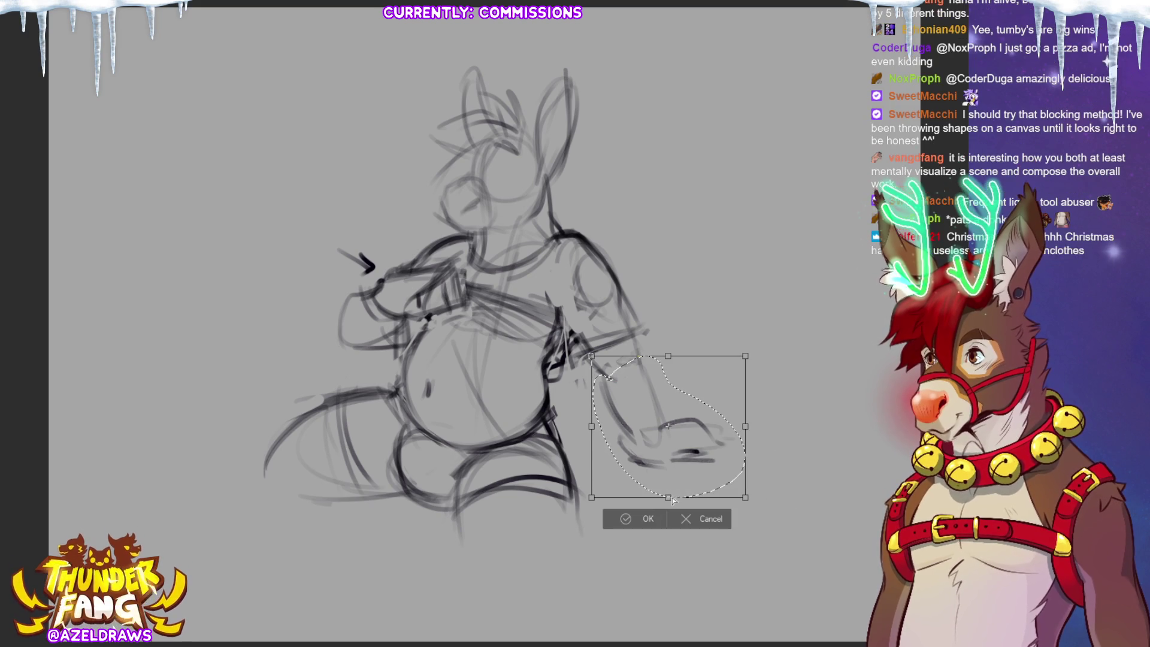
drag(674, 508, 681, 499)
key(Return)
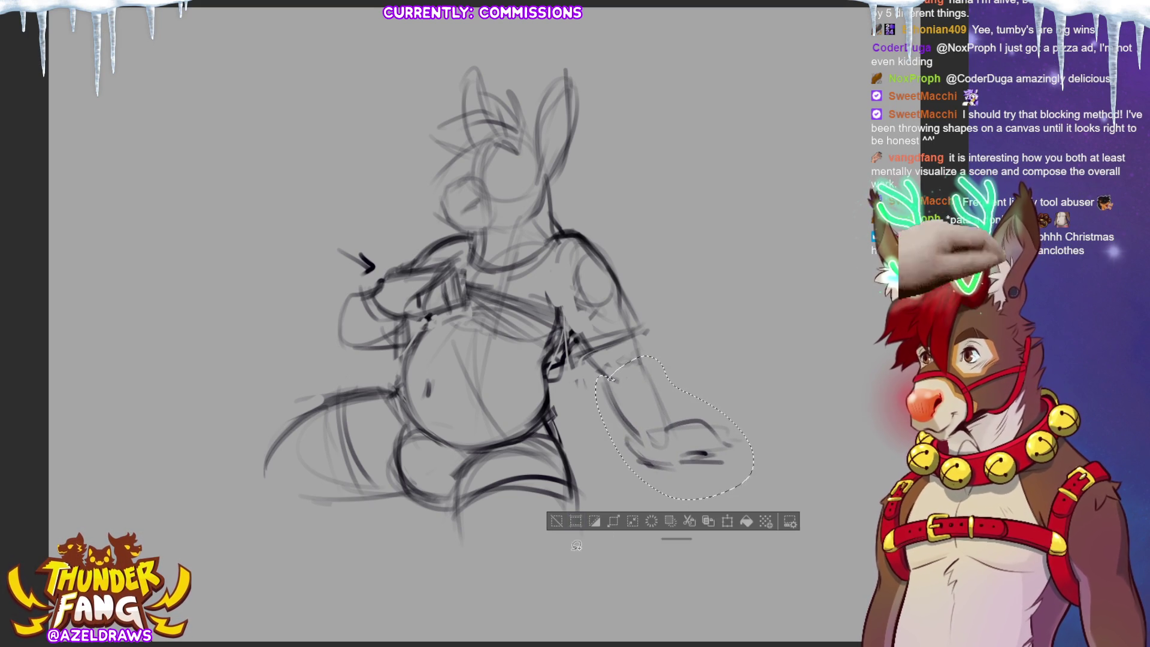
click(558, 522)
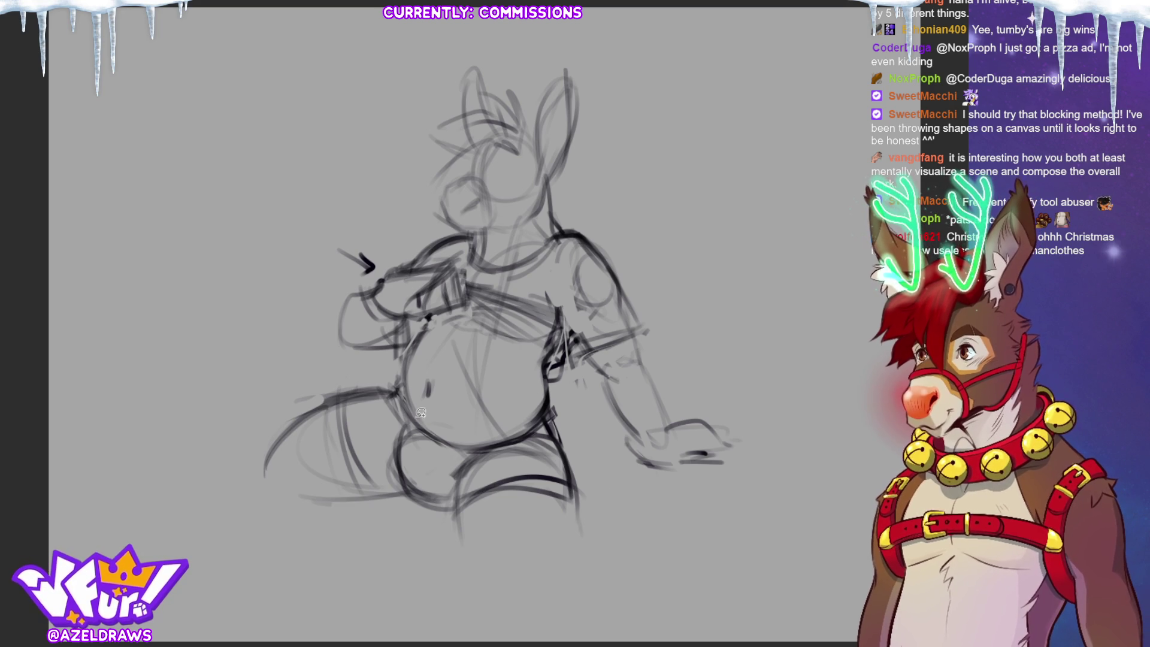
Step: Nudge the tail and lower body right and tilt them counter-clockwise
mouse_move(400, 406)
mouse_down()
mouse_move(312, 384)
mouse_move(388, 576)
mouse_move(599, 524)
mouse_move(539, 425)
mouse_move(443, 446)
mouse_move(399, 403)
mouse_up()
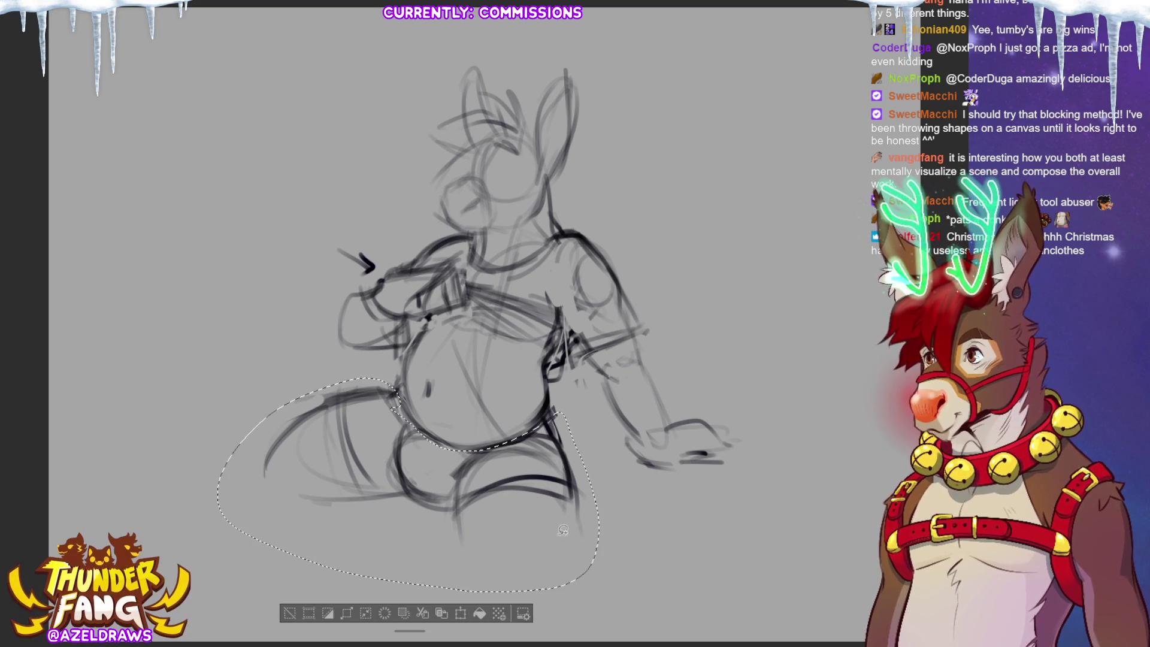
click(460, 612)
drag(476, 510, 477, 527)
drag(610, 482, 639, 471)
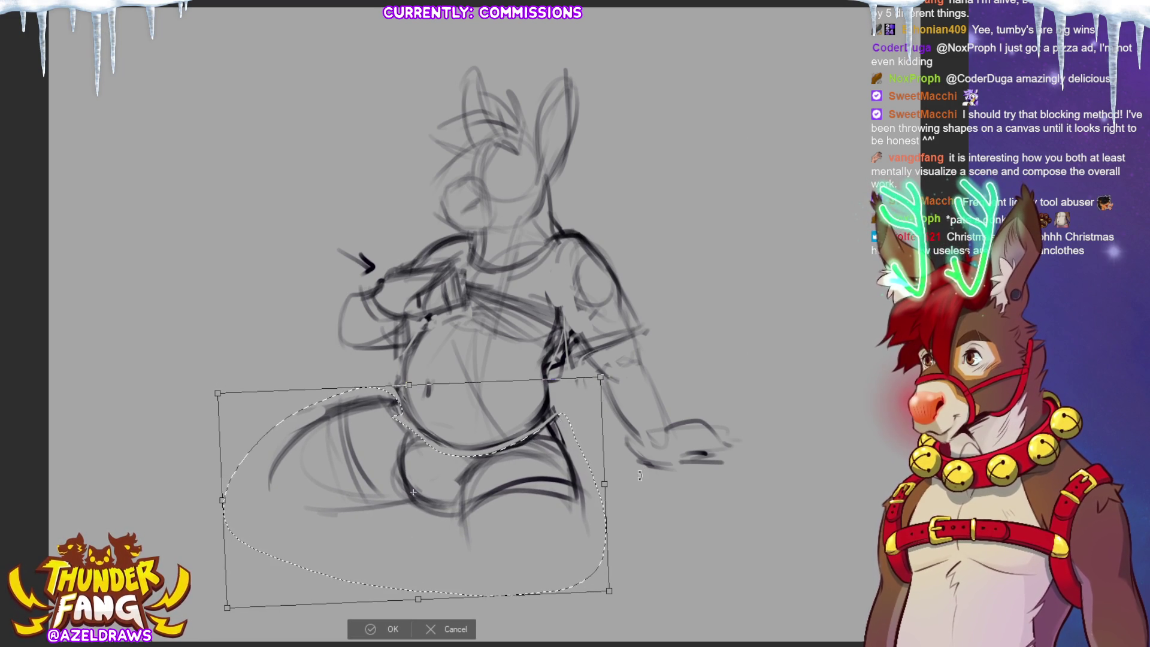
click(352, 625)
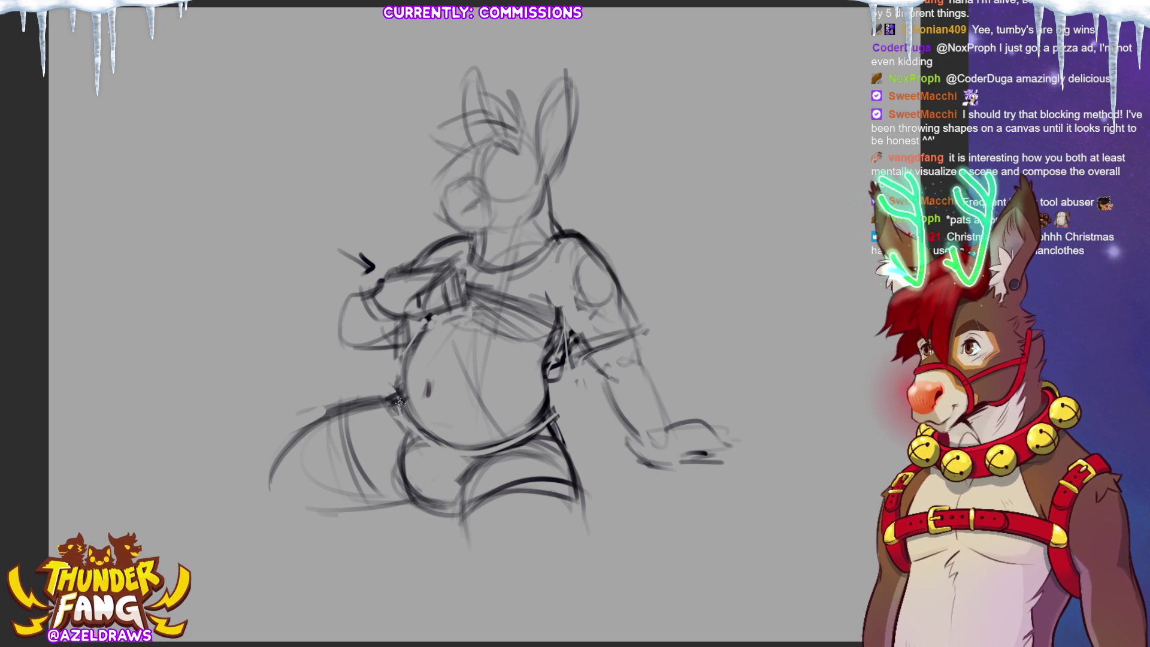
Step: Darken the lower belly outline, sketch the thigh curves, and undo two misfired leg strokes
drag(547, 410, 536, 447)
drag(458, 457, 451, 506)
drag(424, 436, 406, 467)
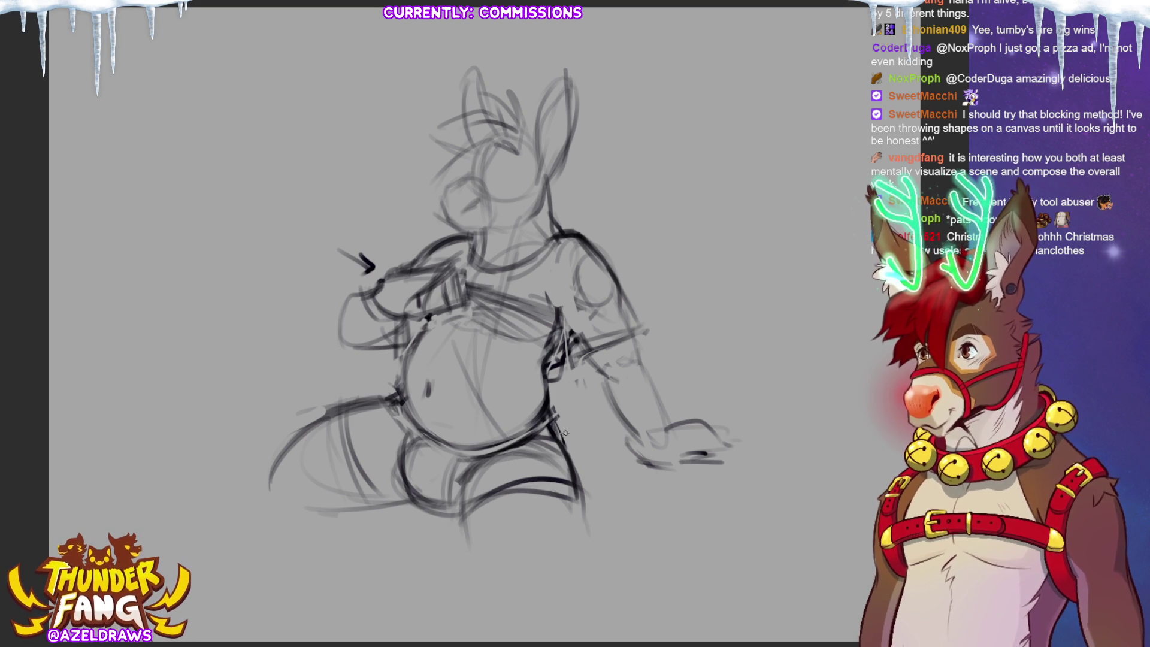
mouse_move(546, 413)
mouse_down()
mouse_move(616, 473)
mouse_move(641, 526)
mouse_up()
drag(563, 450, 635, 520)
mouse_move(623, 478)
mouse_down()
mouse_move(627, 558)
mouse_move(675, 540)
mouse_up()
key(ctrl+z)
key(ctrl+z)
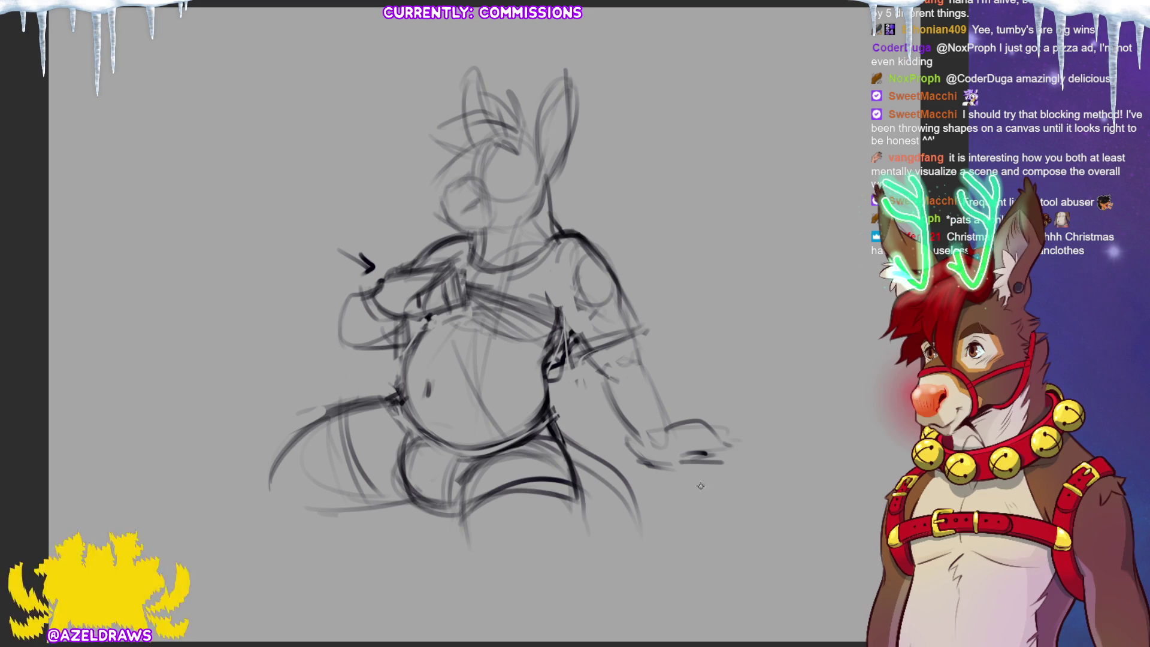
key(ctrl+z)
key(ctrl+z)
key(ctrl+z)
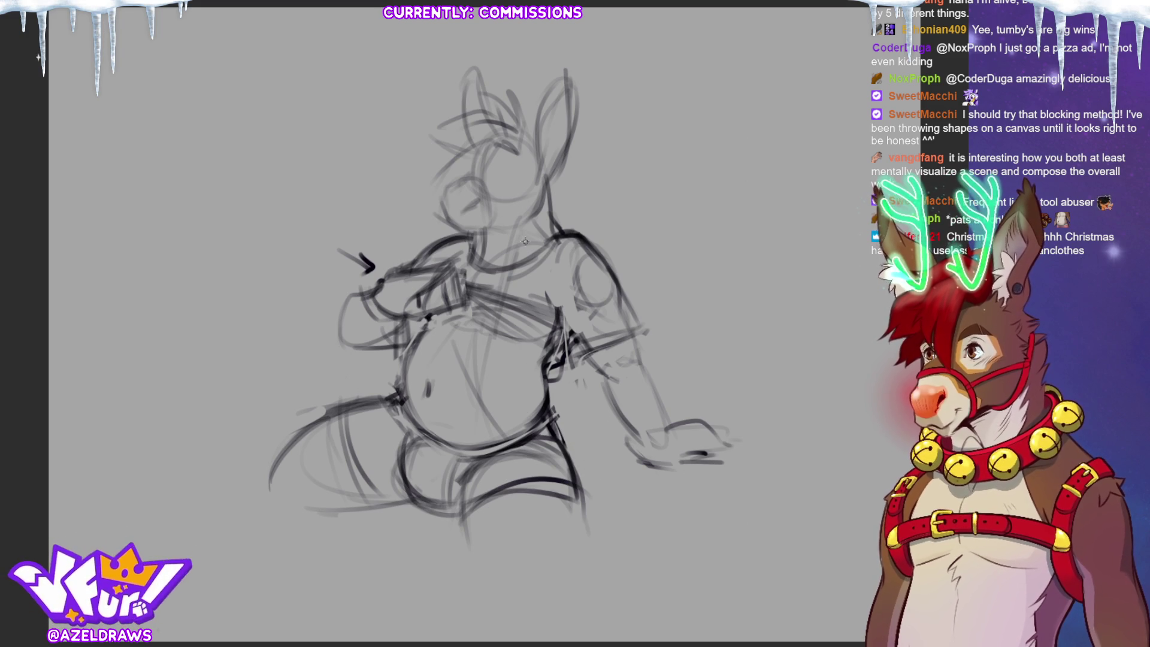
Step: Draw a long thigh curve sweeping right into the tail, darken its end, and mark the face
drag(562, 413, 638, 406)
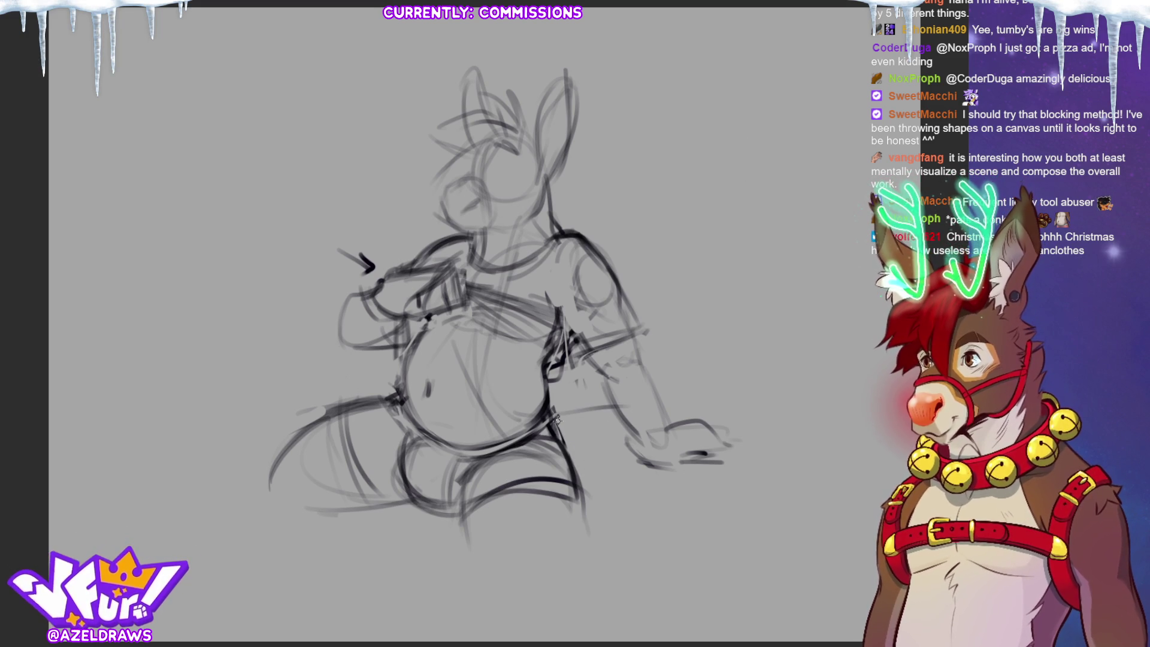
key(ctrl+z)
drag(554, 423, 709, 398)
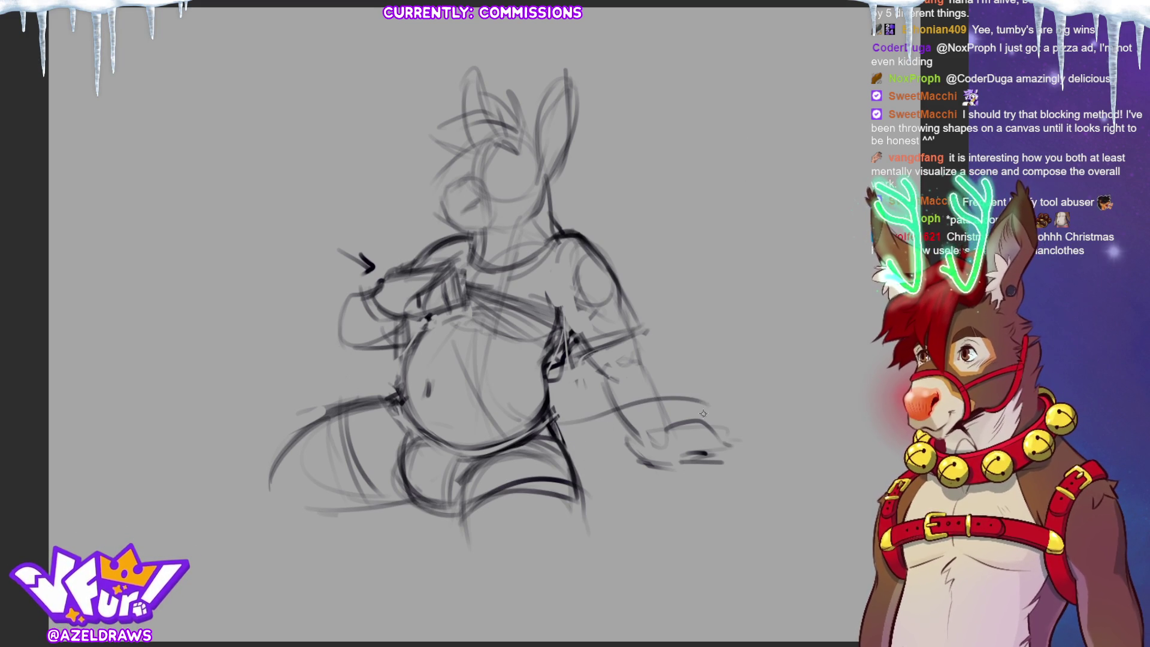
mouse_move(545, 425)
mouse_down()
mouse_move(758, 419)
mouse_move(780, 390)
mouse_up()
mouse_move(707, 407)
mouse_down()
mouse_move(740, 429)
mouse_move(729, 431)
mouse_move(701, 386)
mouse_up()
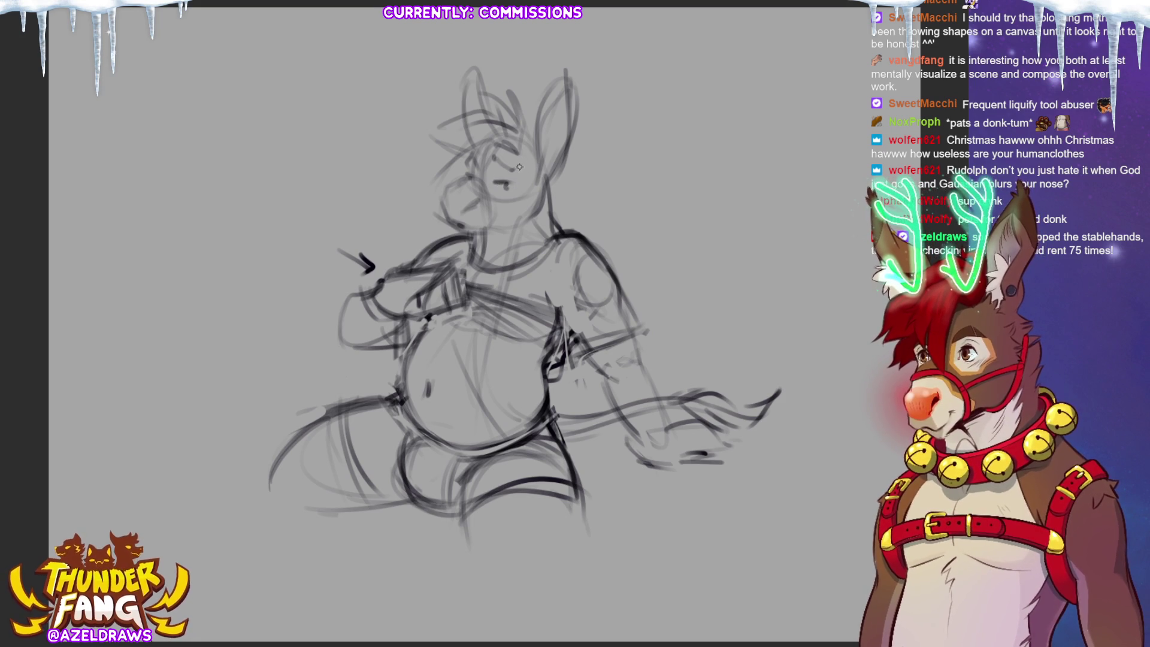
drag(499, 184, 509, 189)
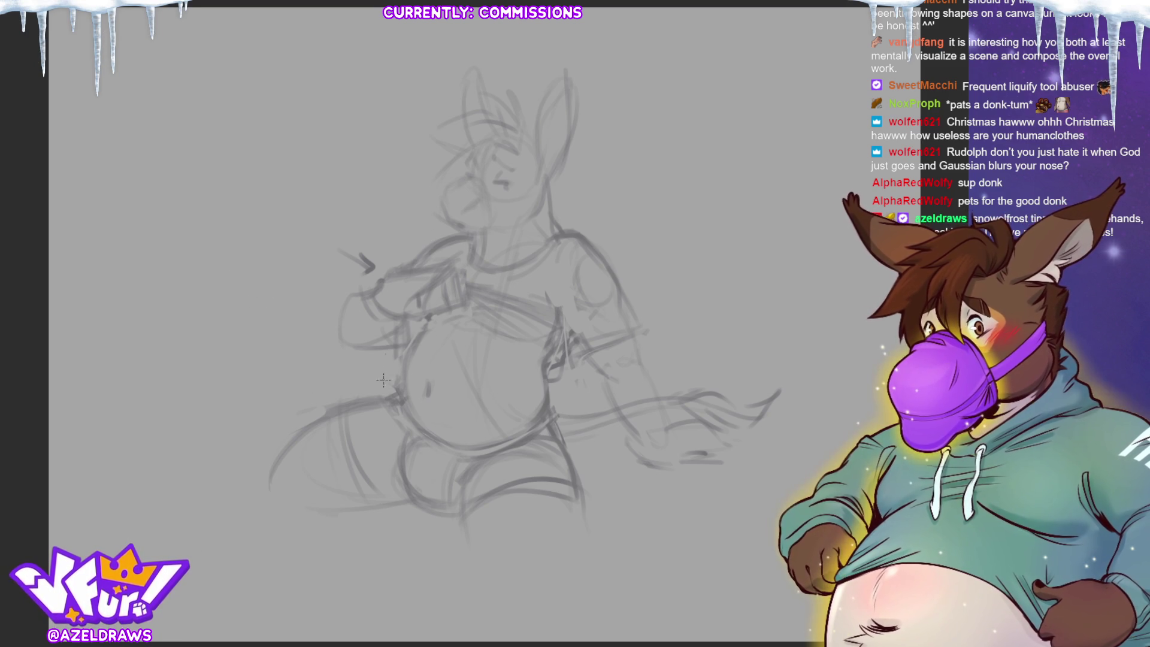
Step: Ink the belly's left edge and bottom curve up to the right hip, redoing rejected strokes
drag(424, 329, 401, 422)
key(ctrl+z)
key(ctrl+z)
key(ctrl+z)
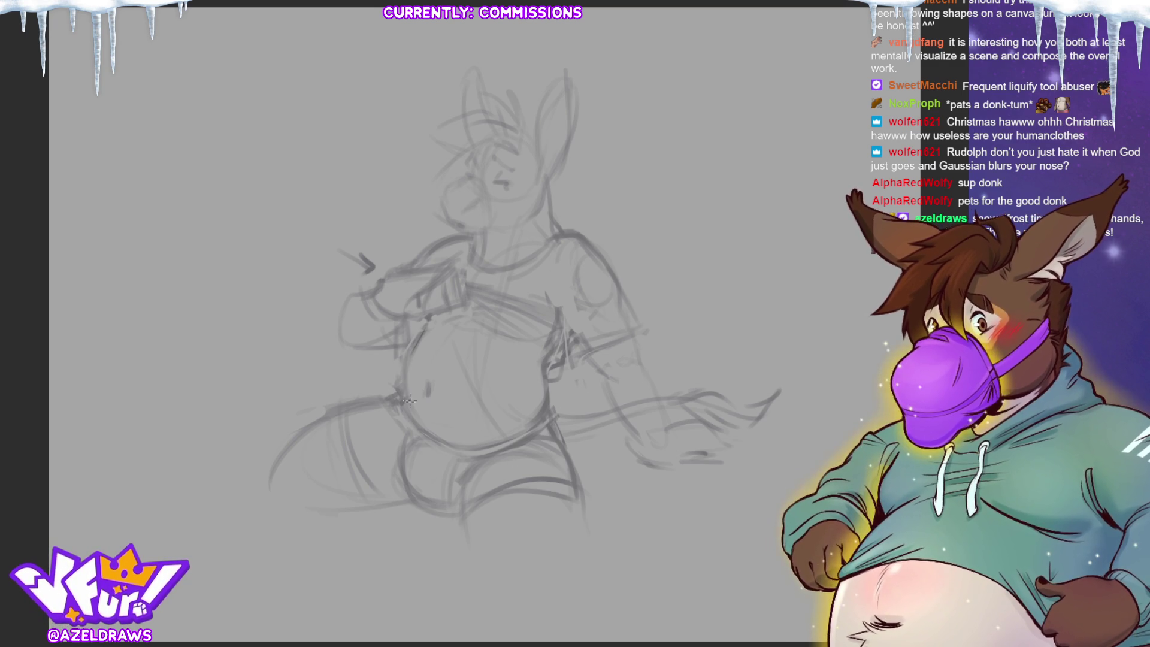
mouse_move(412, 352)
mouse_down()
mouse_move(405, 398)
mouse_move(451, 446)
mouse_up()
key(ctrl+z)
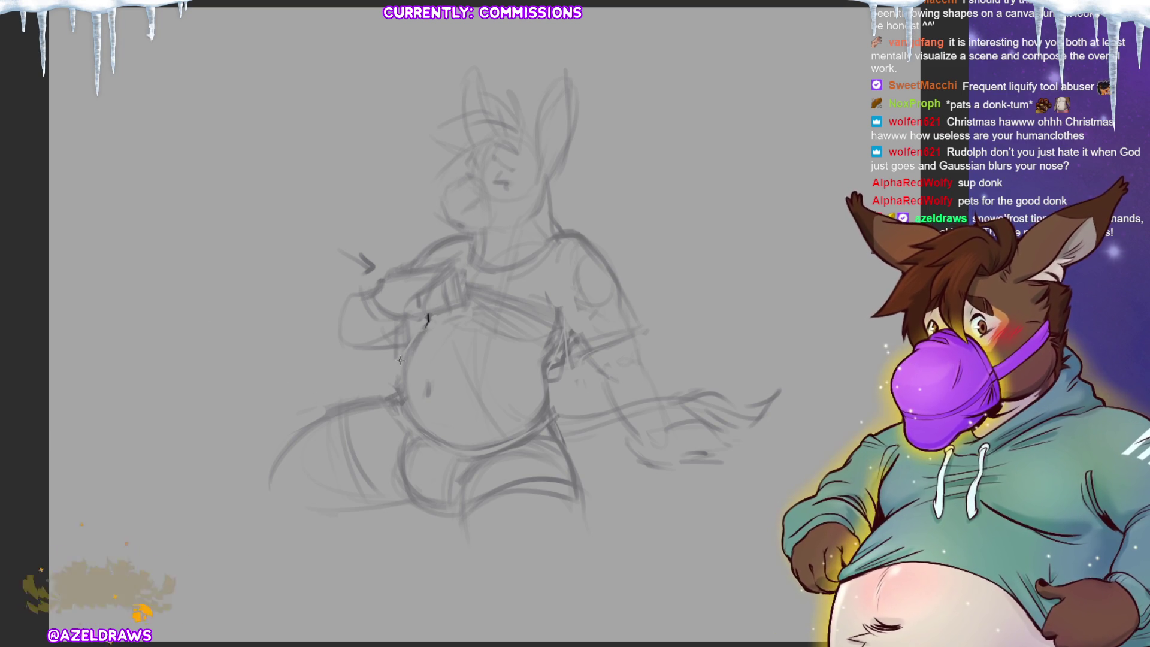
mouse_move(422, 331)
mouse_down()
mouse_move(398, 389)
mouse_move(422, 436)
mouse_move(550, 408)
mouse_up()
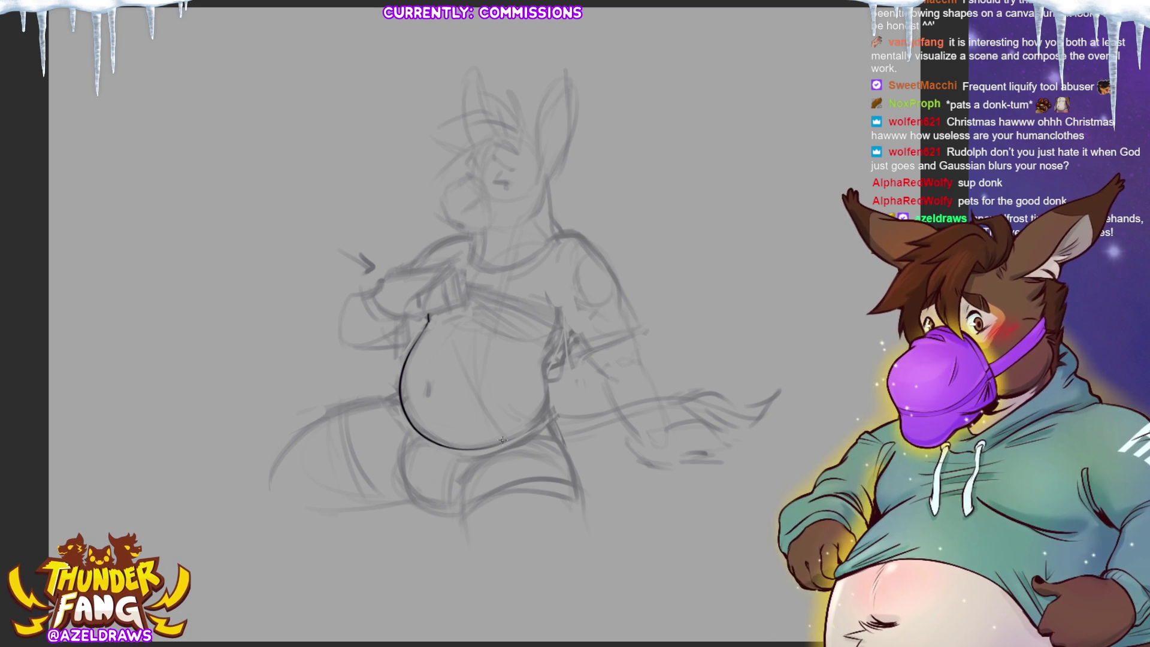
mouse_move(519, 436)
mouse_down()
mouse_move(553, 394)
mouse_move(554, 340)
mouse_up()
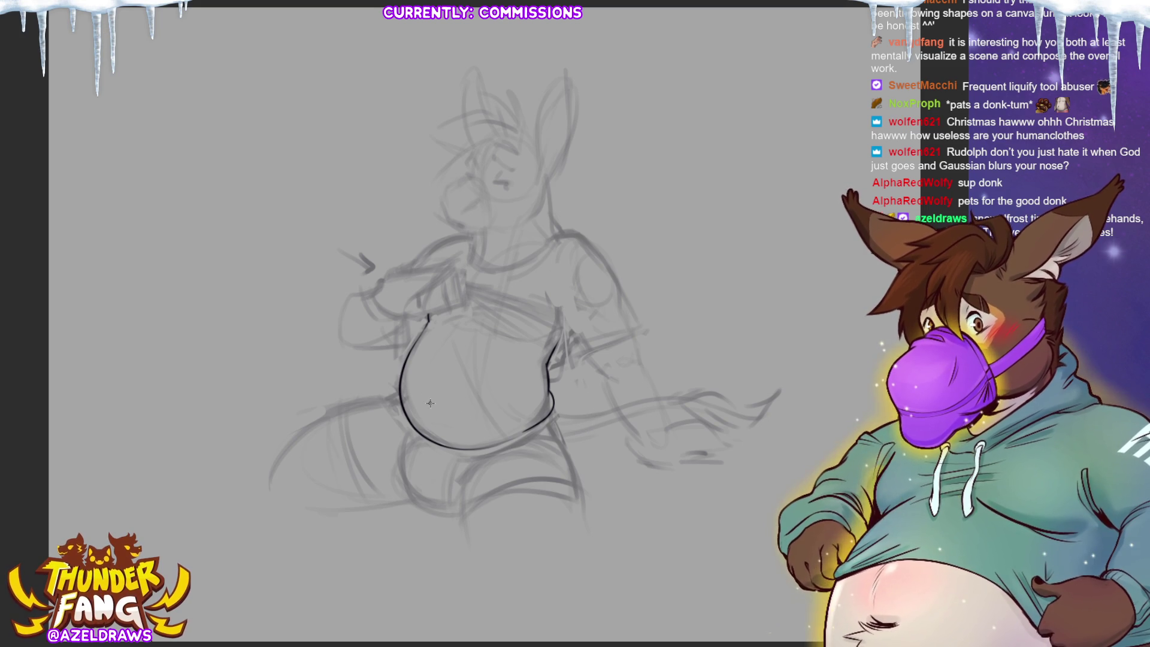
Step: Ink and darken the belly button, add a small mark at the belly's top, then zoom in
drag(424, 405, 437, 411)
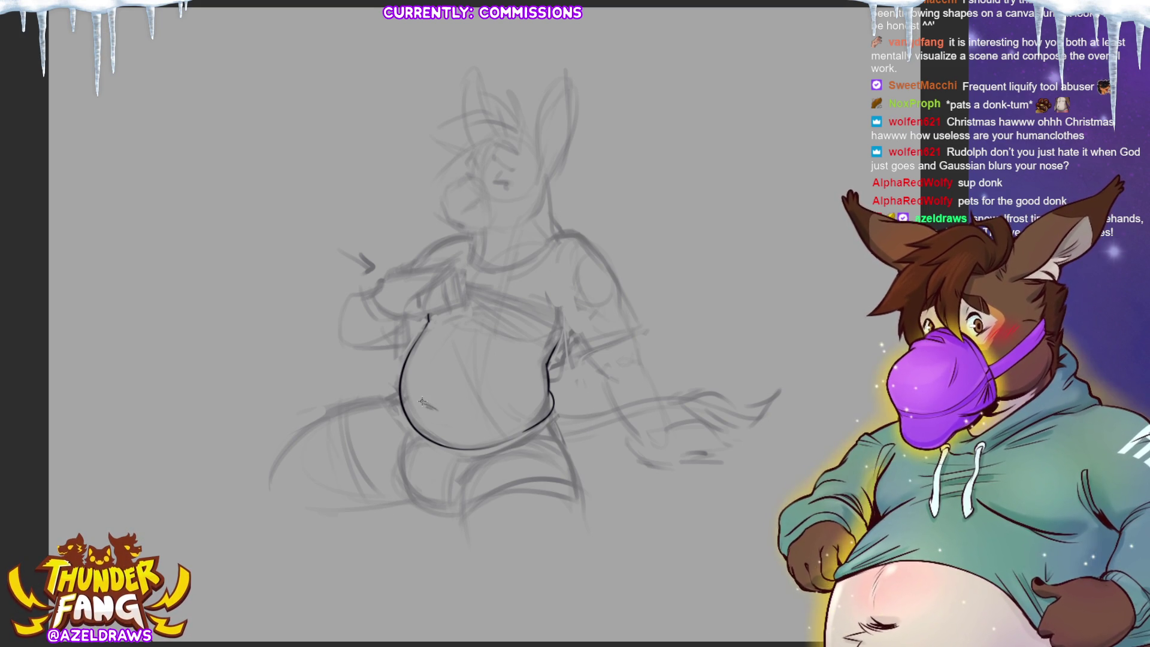
drag(424, 403, 436, 410)
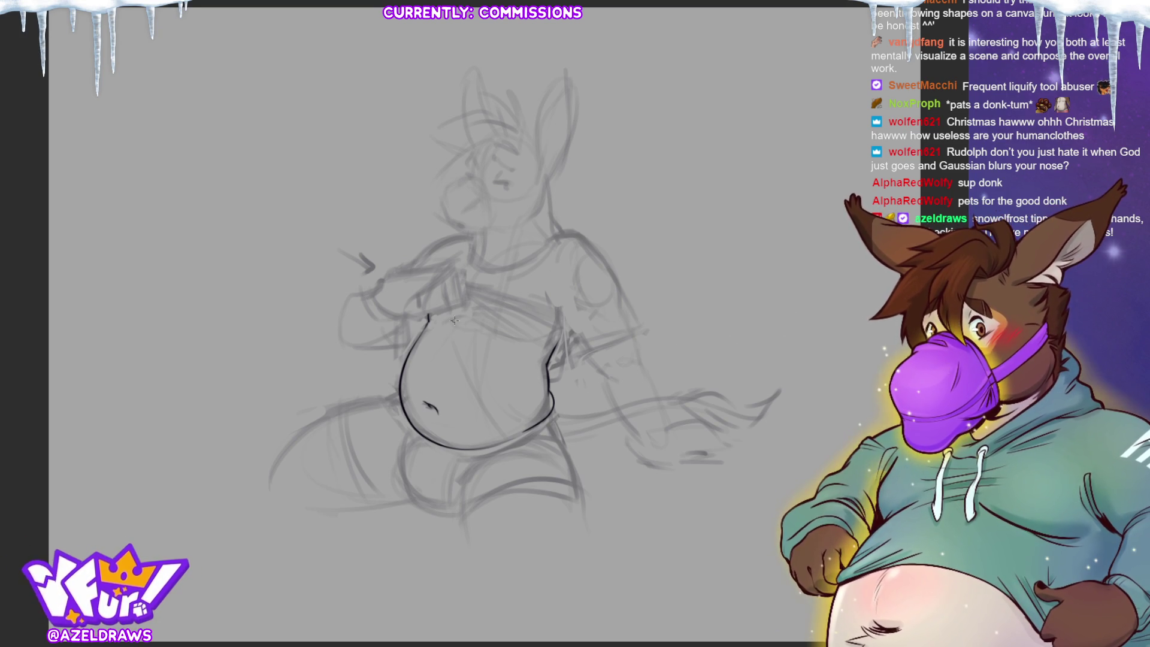
drag(446, 324, 460, 316)
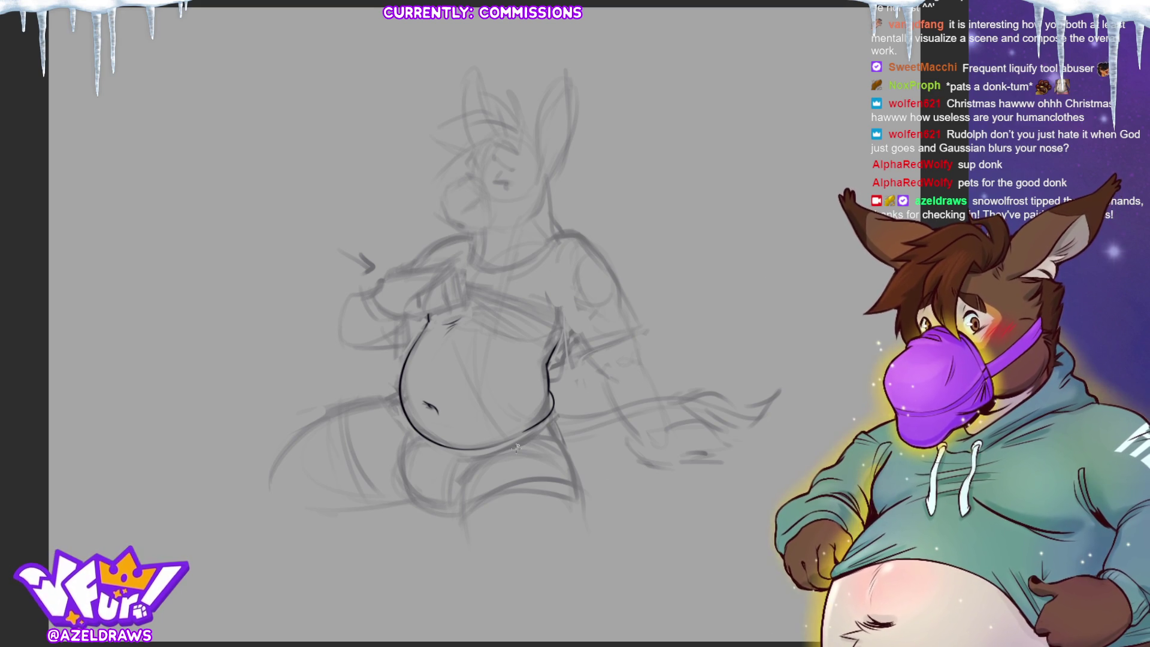
key(ctrl+plus)
key(ctrl+plus)
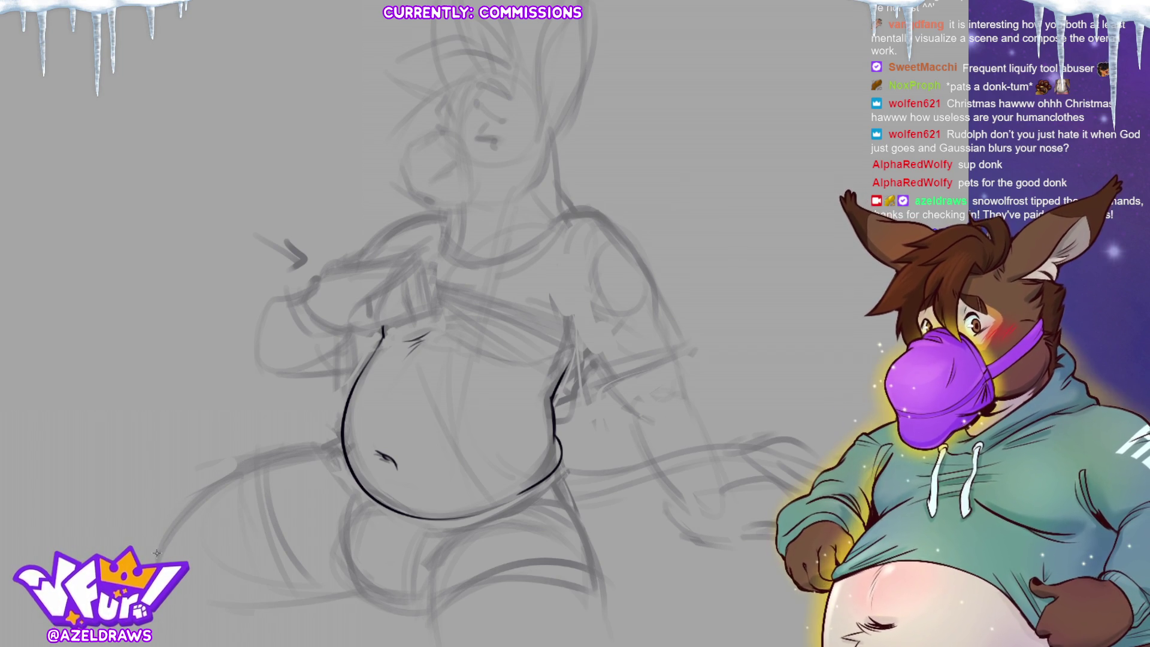
Step: Ink the thigh curve and retrace the belly's lower outline darker, extending its right end down
mouse_move(191, 505)
mouse_down()
mouse_move(249, 463)
mouse_move(322, 446)
mouse_up()
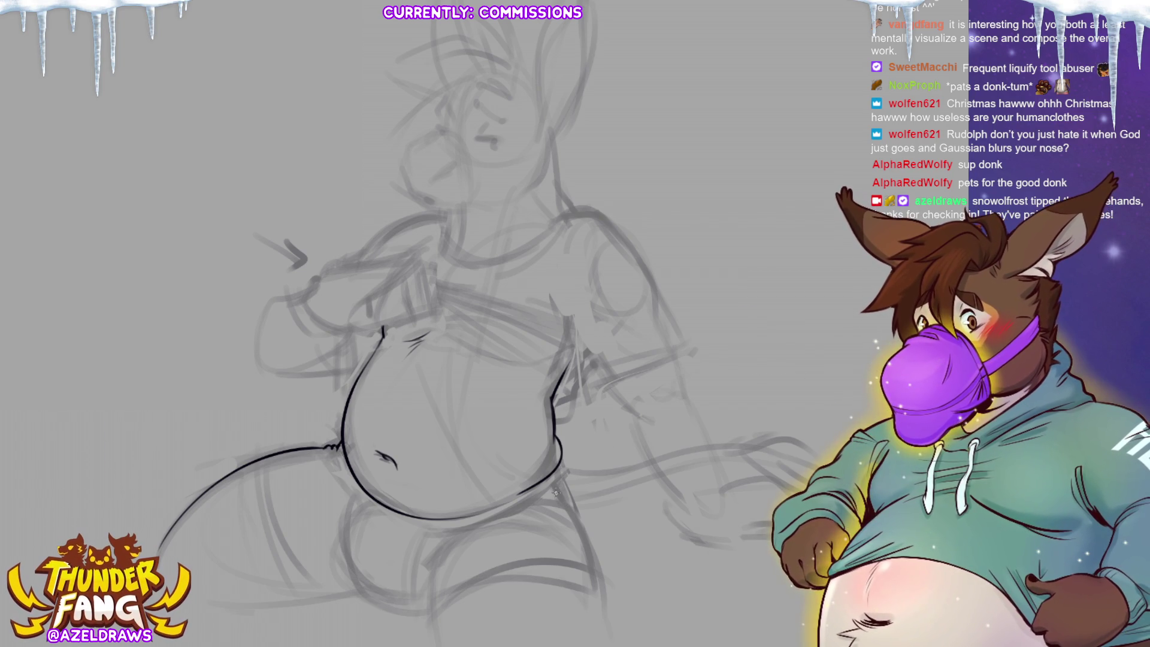
mouse_move(337, 447)
mouse_down()
mouse_move(368, 497)
mouse_move(460, 522)
mouse_move(535, 502)
mouse_move(563, 468)
mouse_up()
key(ctrl+z)
drag(443, 518, 507, 502)
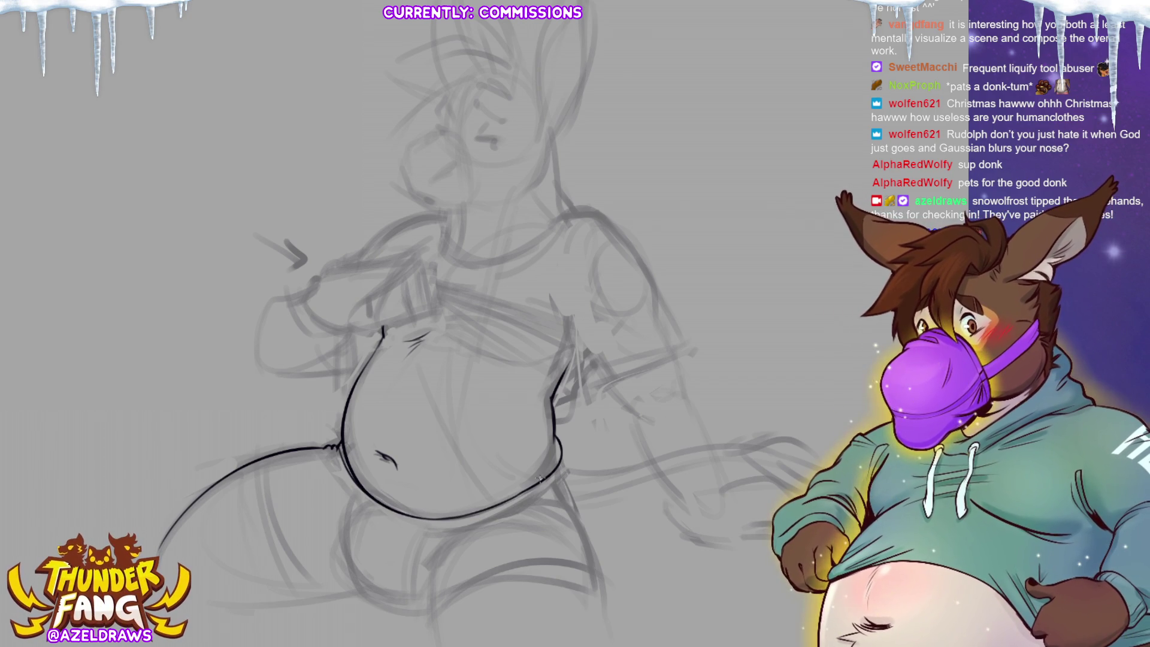
mouse_move(433, 521)
mouse_down()
mouse_move(512, 510)
mouse_move(560, 482)
mouse_up()
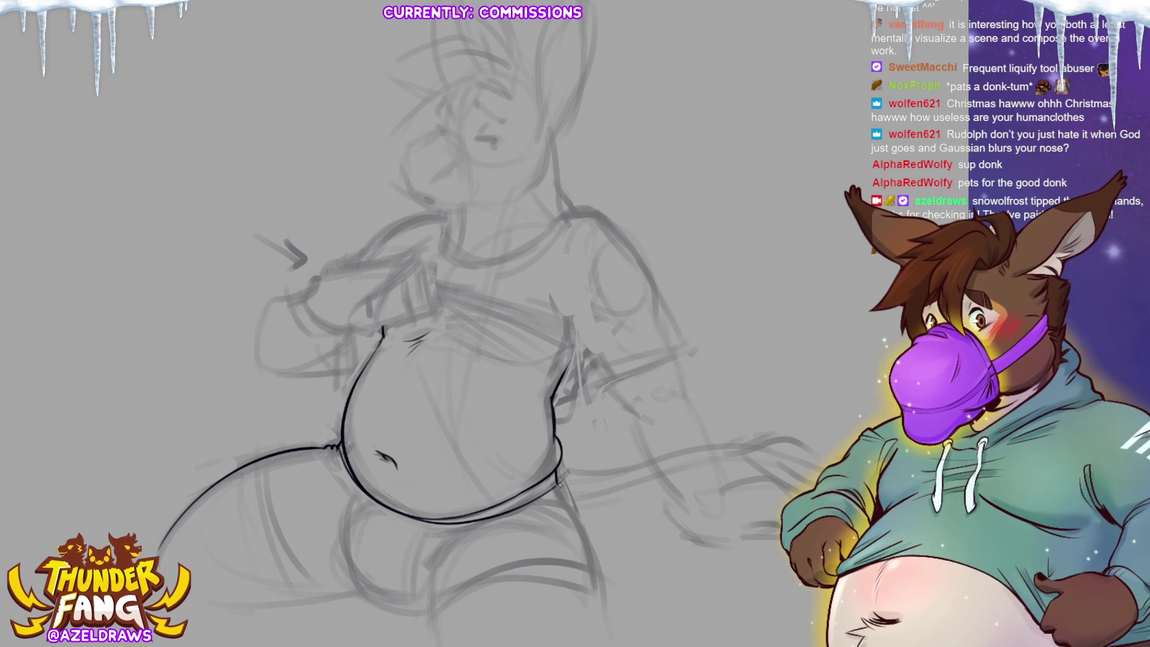
drag(558, 481, 573, 510)
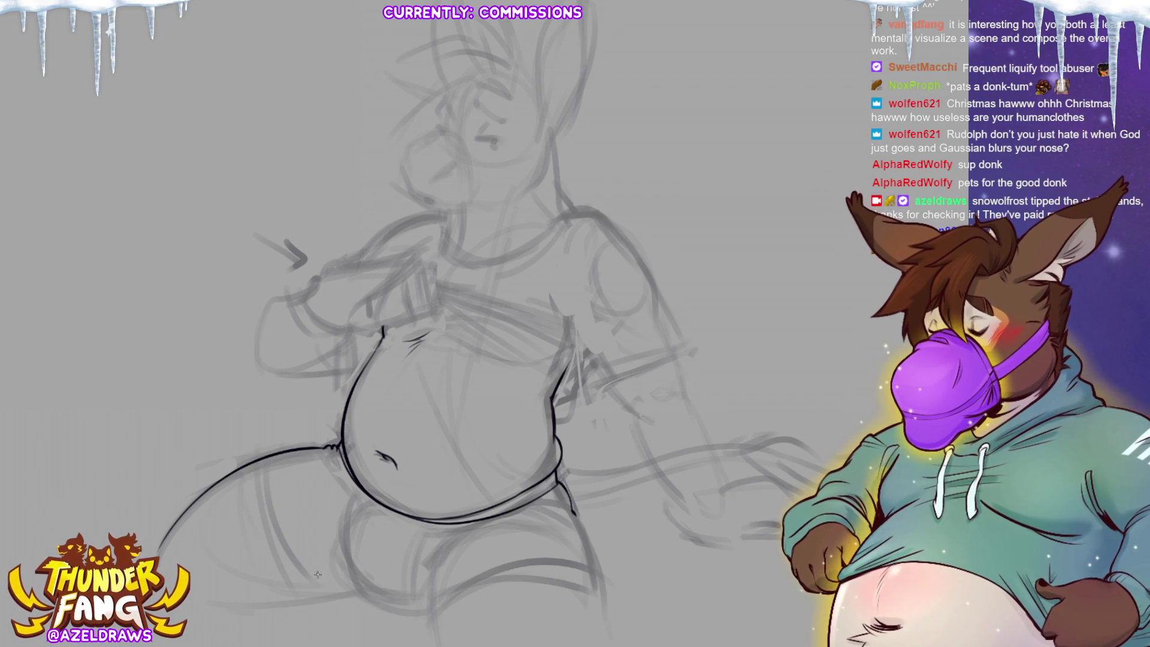
Step: Ink the curve at the bottom of the leg, discarding a stroke up the thigh
drag(230, 610, 354, 592)
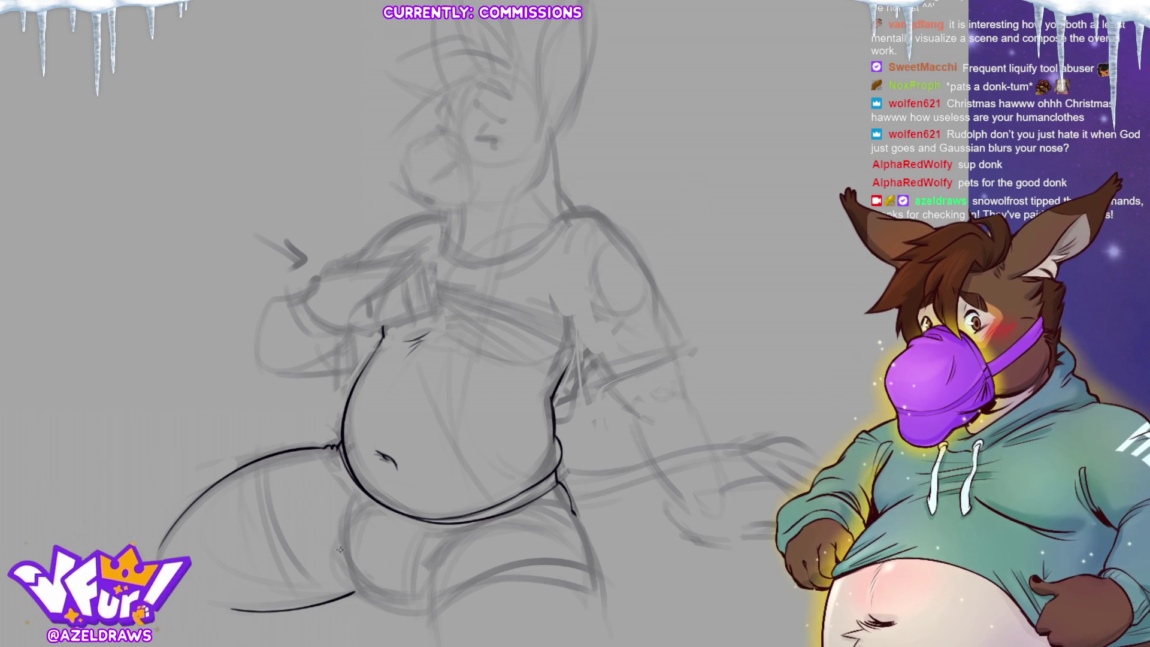
mouse_move(352, 586)
mouse_down()
mouse_move(342, 543)
mouse_move(369, 511)
mouse_move(346, 520)
mouse_move(339, 544)
mouse_move(355, 503)
mouse_up()
key(ctrl+z)
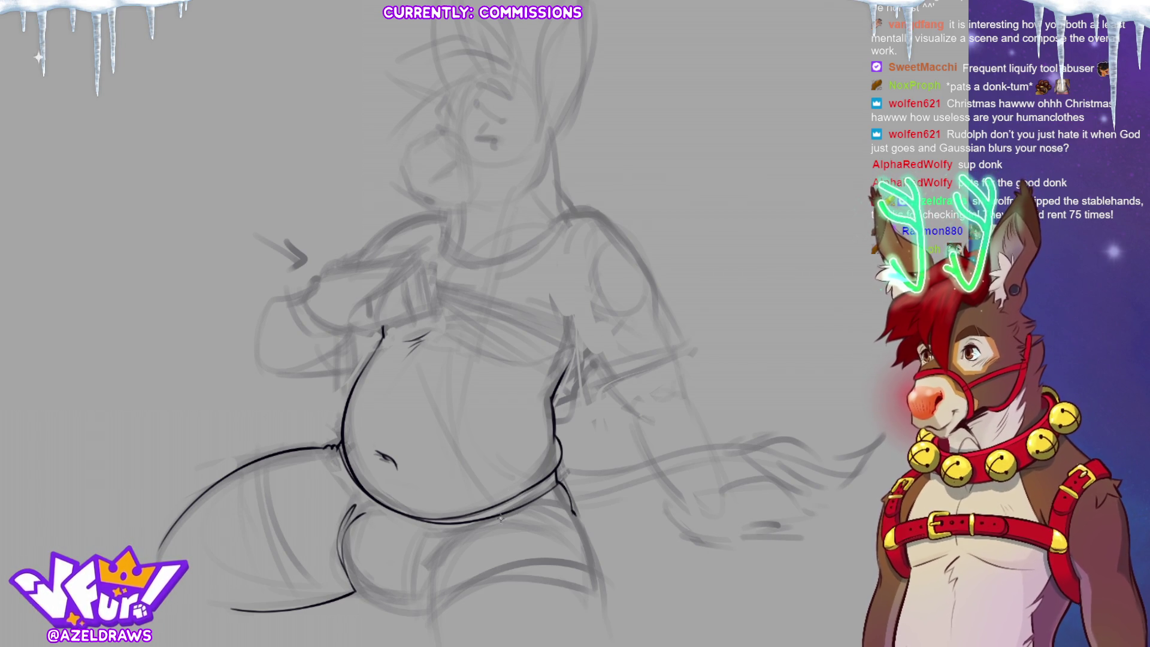
Step: Ink strokes near the left thigh, the lower thigh extension and the groin bulge's left side
key(ctrl+z)
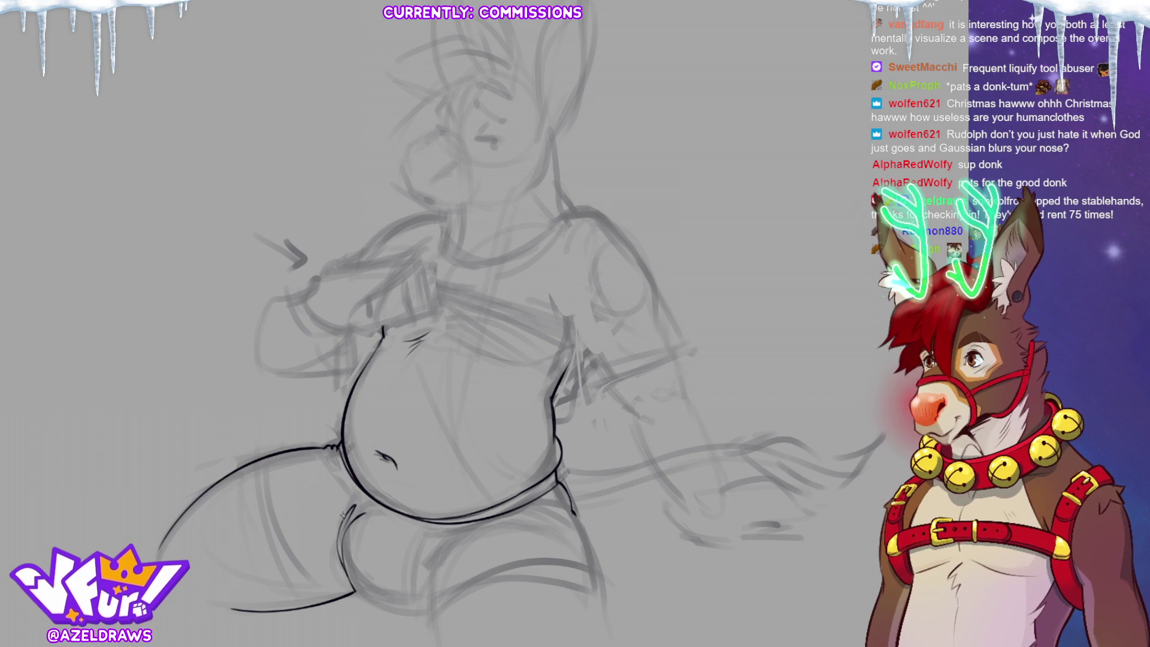
mouse_move(328, 508)
mouse_down()
mouse_move(342, 561)
mouse_move(339, 530)
mouse_up()
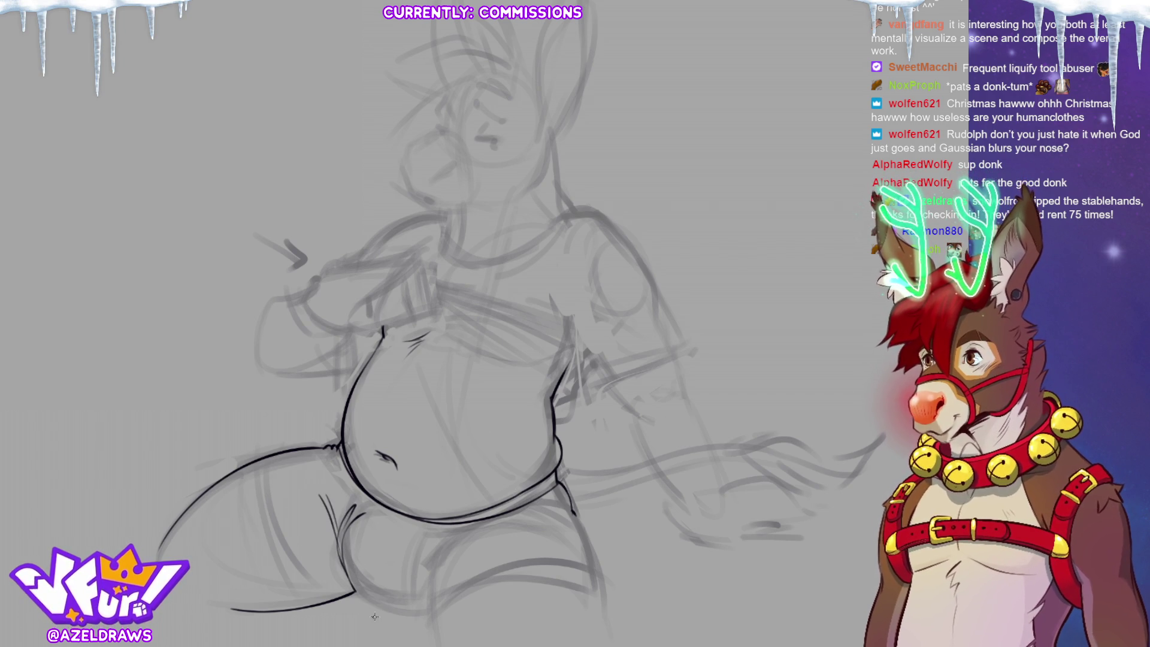
drag(366, 599, 422, 603)
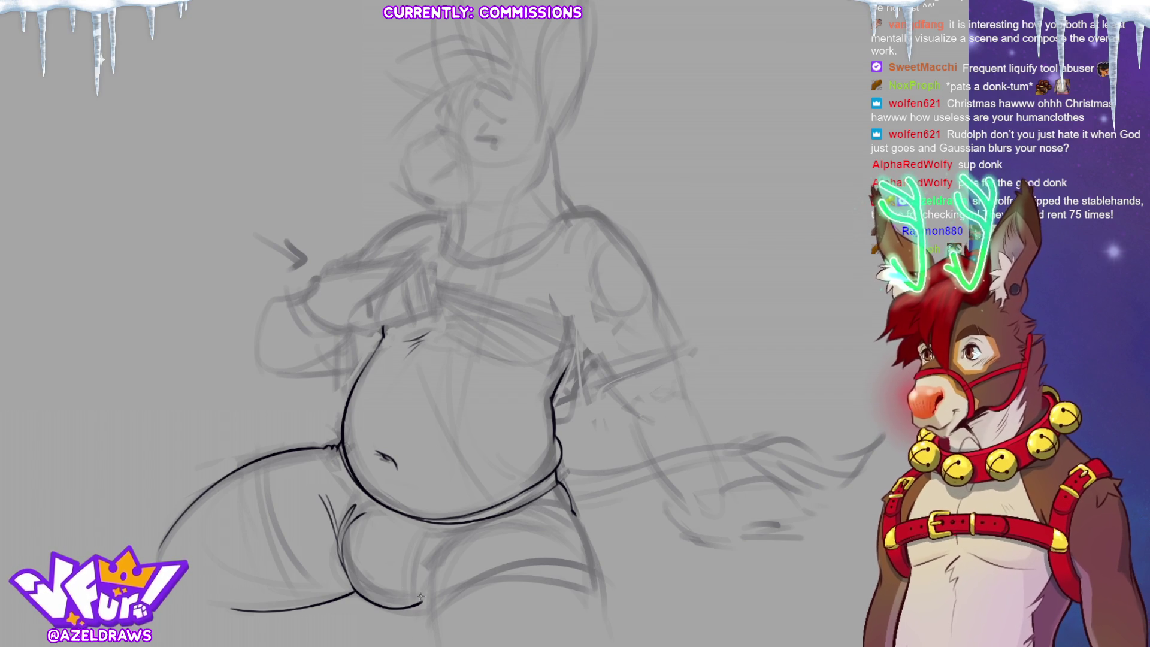
drag(422, 569, 468, 536)
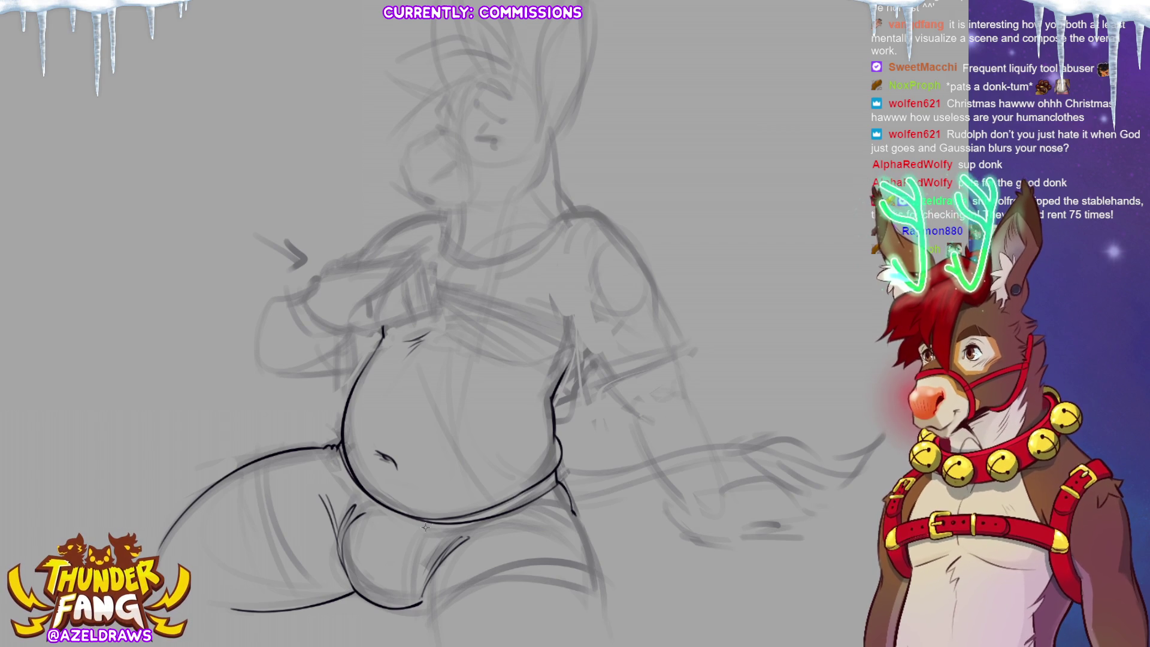
drag(347, 526, 352, 590)
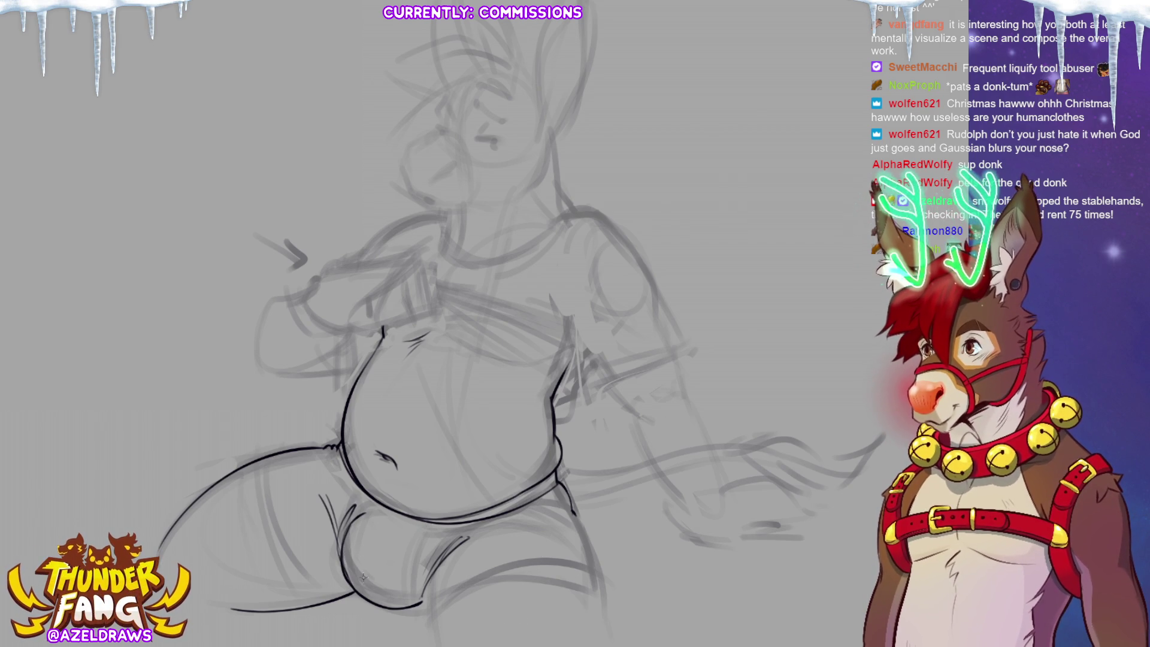
Step: Enlarge the brush and ink the inner thigh line, redrawing it once
key(bracketright)
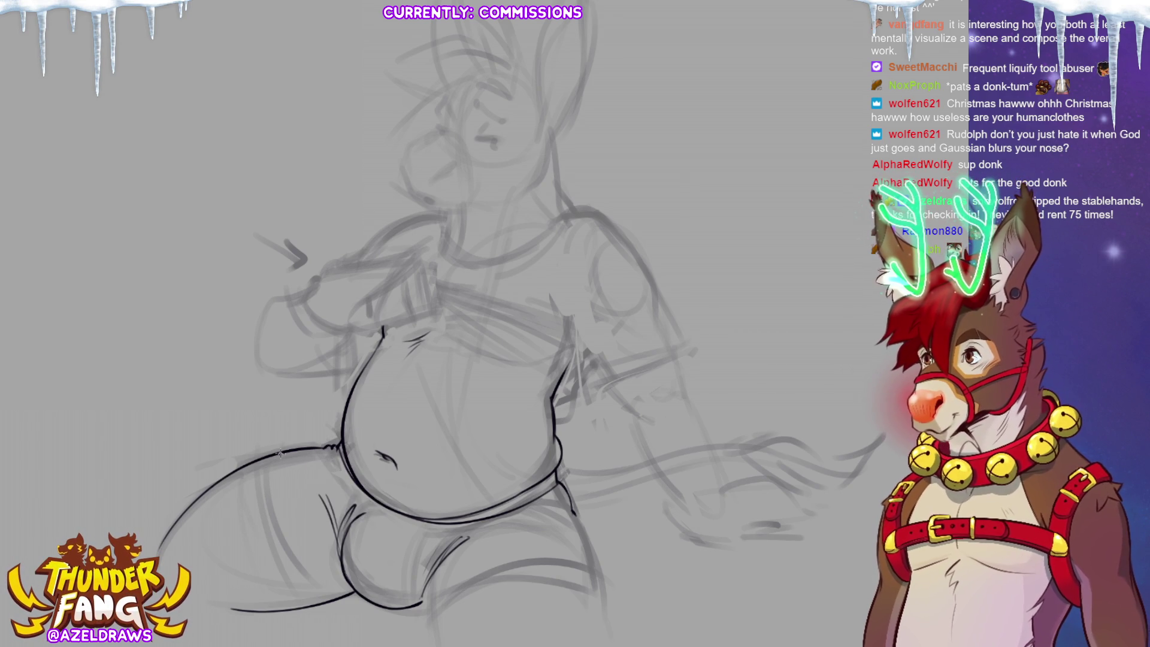
drag(296, 479, 345, 588)
key(ctrl+z)
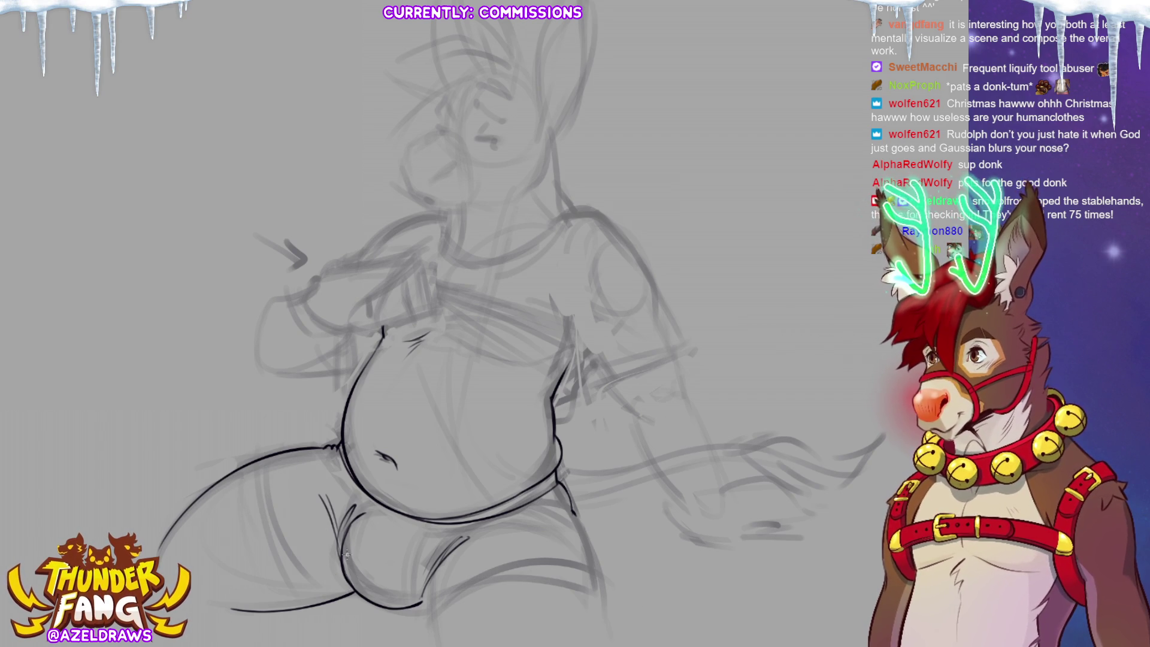
mouse_move(297, 449)
mouse_down()
mouse_move(298, 535)
mouse_move(328, 592)
mouse_move(354, 601)
mouse_up()
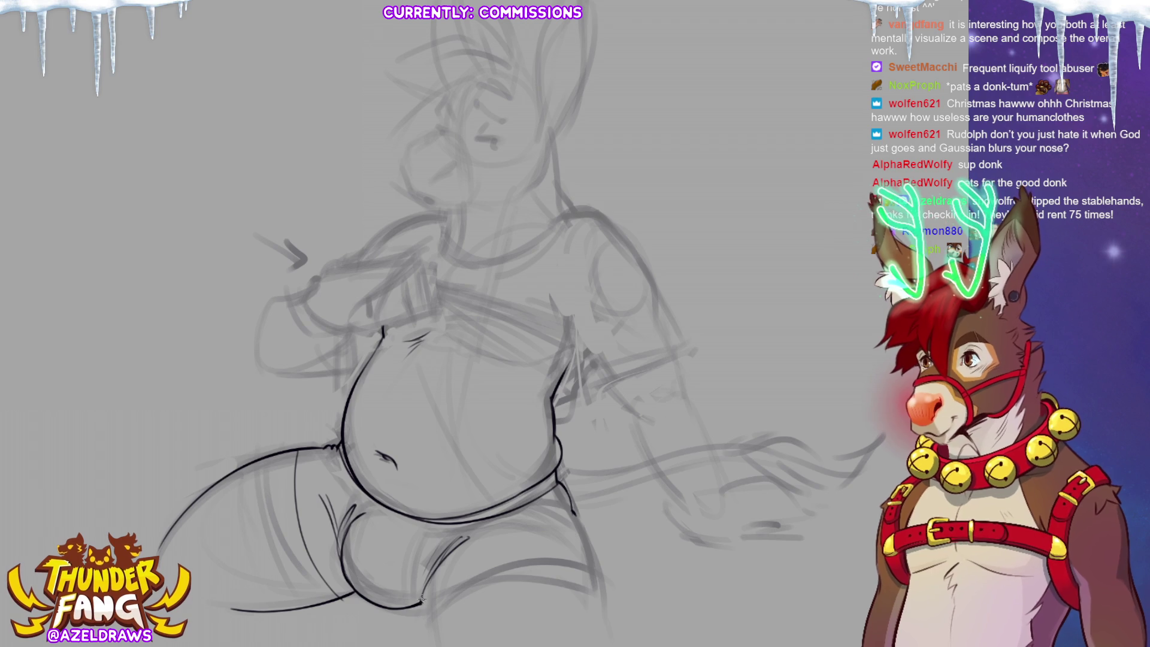
Step: Ink the lower leg, the right thigh down to the canvas bottom, and the upward-curving lower thigh
drag(421, 604, 426, 644)
mouse_move(573, 500)
mouse_down()
mouse_move(599, 574)
mouse_move(604, 646)
mouse_up()
mouse_move(423, 605)
mouse_down()
mouse_move(497, 573)
mouse_move(590, 569)
mouse_move(613, 587)
mouse_up()
key(ctrl+z)
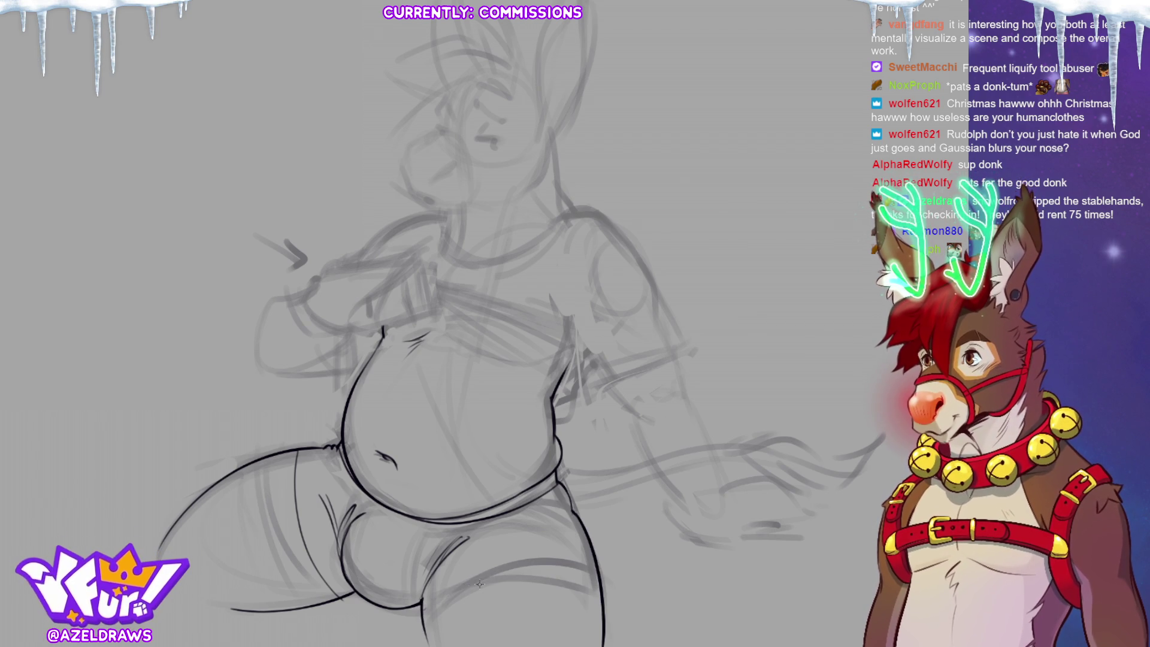
mouse_move(424, 606)
mouse_down()
mouse_move(536, 562)
mouse_move(601, 570)
mouse_up()
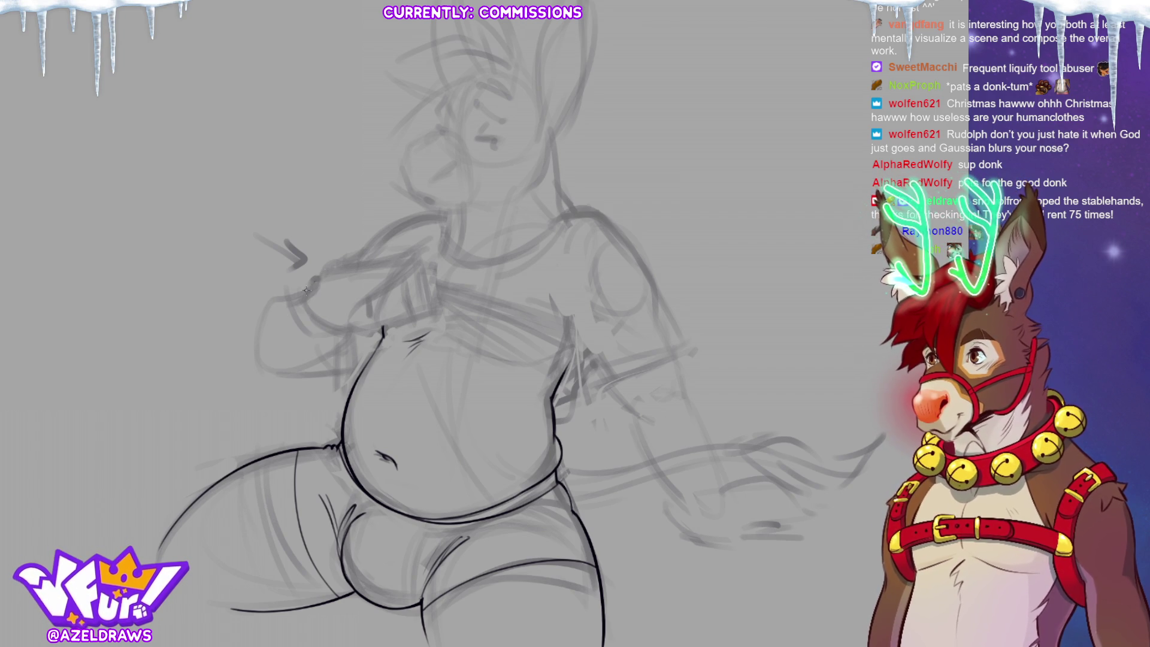
Step: Ink the underside and top edge of the arm
mouse_move(307, 291)
mouse_down()
mouse_move(271, 303)
mouse_move(254, 354)
mouse_move(271, 377)
mouse_move(304, 375)
mouse_move(354, 329)
mouse_up()
key(ctrl+z)
mouse_move(264, 368)
mouse_down()
mouse_move(305, 367)
mouse_move(346, 327)
mouse_up()
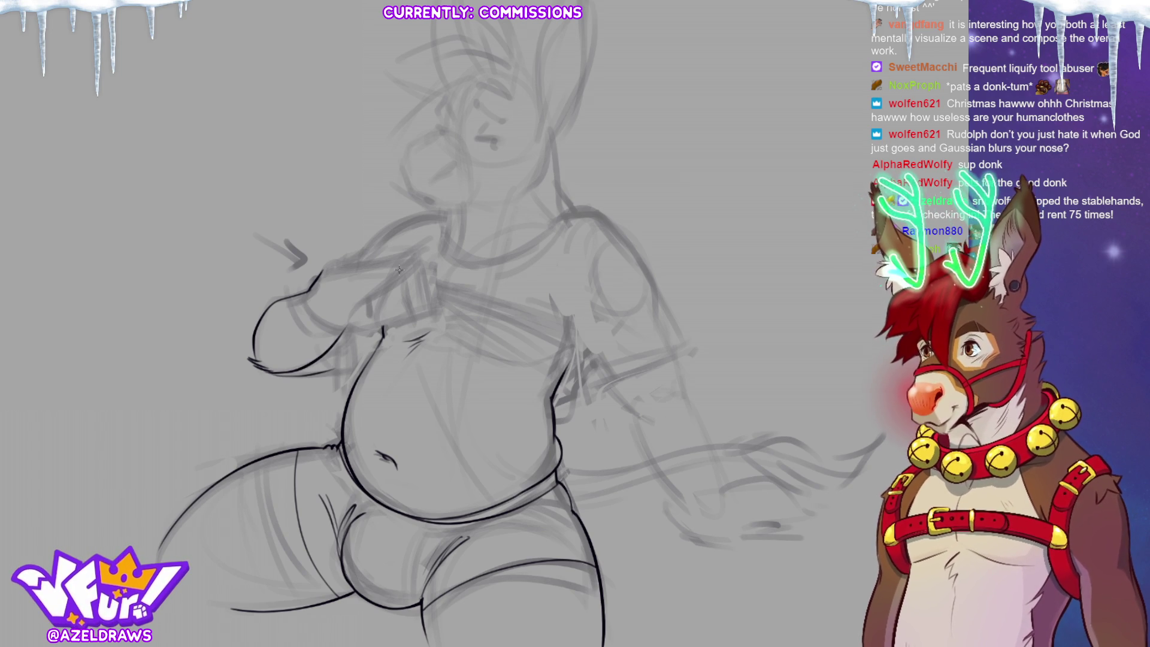
drag(321, 277, 420, 259)
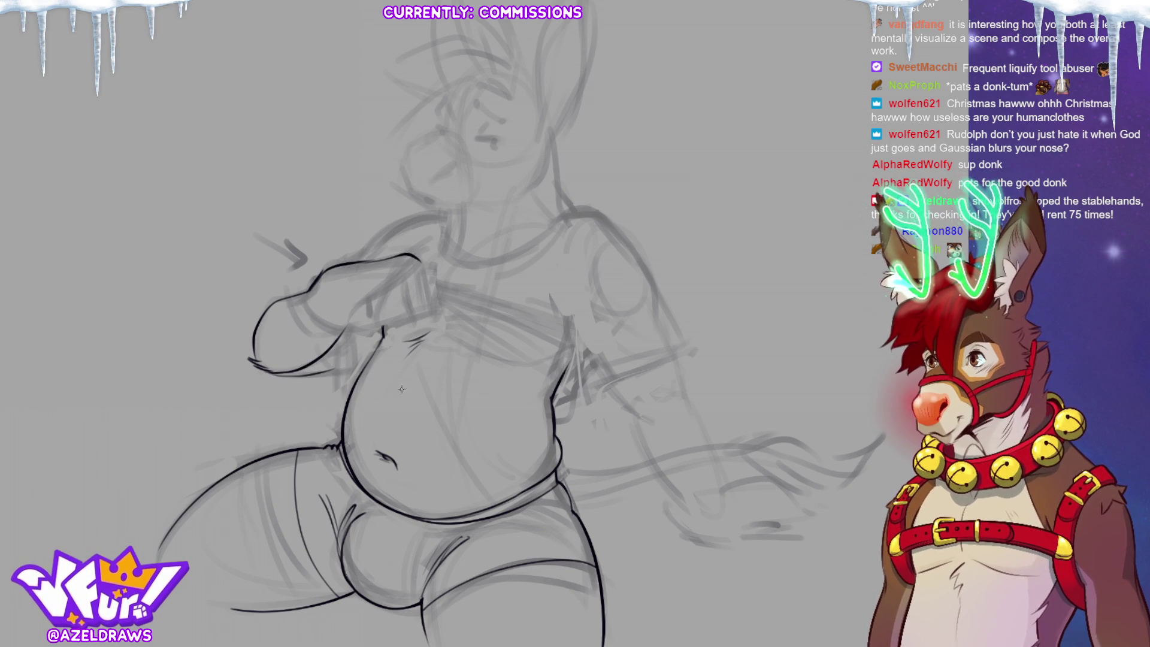
drag(347, 319, 356, 326)
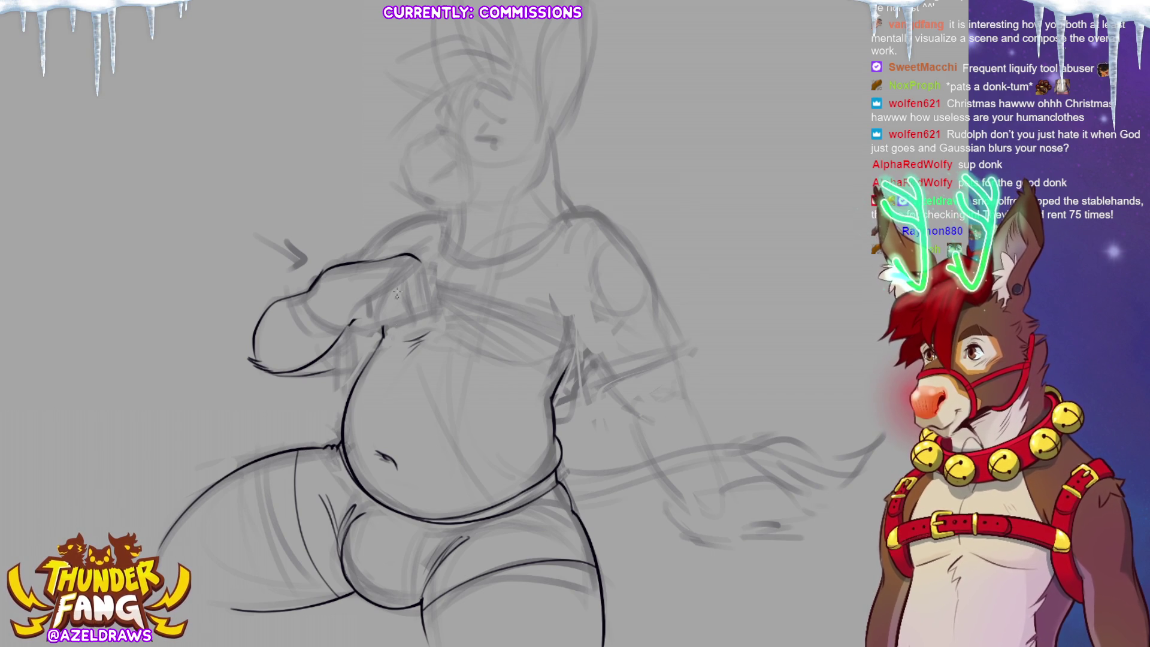
Step: Ink a clean shoulder arc, redrawing it until it looks right
mouse_move(357, 260)
mouse_down()
mouse_move(392, 228)
mouse_move(453, 221)
mouse_up()
key(ctrl+z)
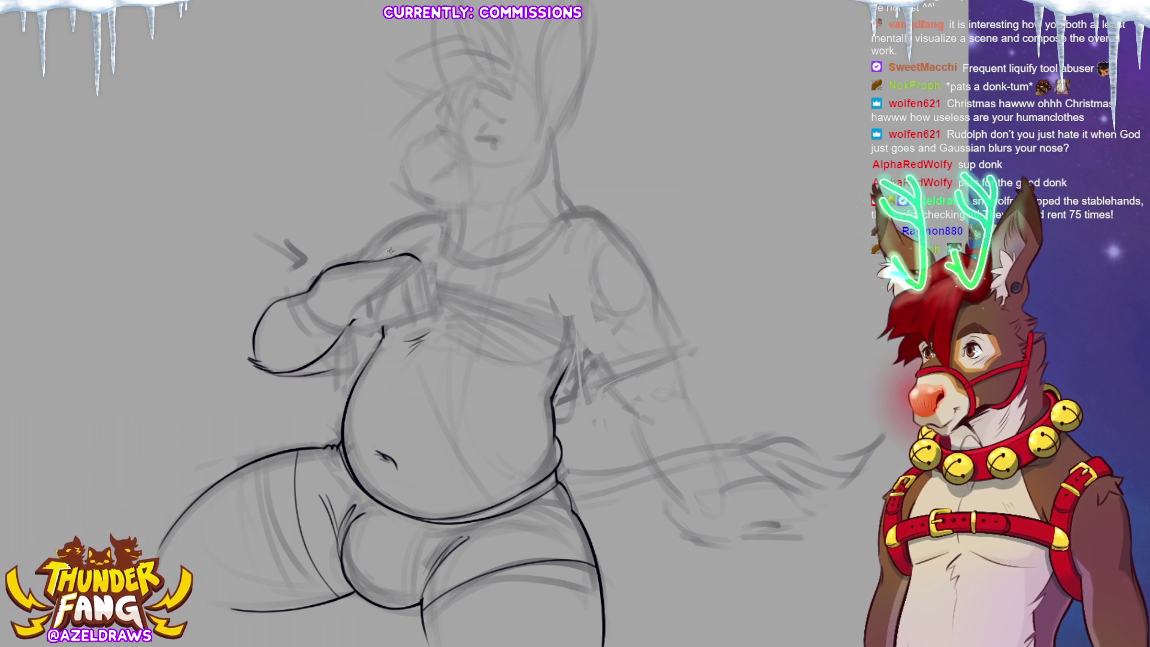
mouse_move(358, 259)
mouse_down()
mouse_move(400, 221)
mouse_move(444, 211)
mouse_up()
key(ctrl+z)
key(ctrl+z)
mouse_move(360, 260)
mouse_down()
mouse_move(375, 236)
mouse_move(444, 211)
mouse_up()
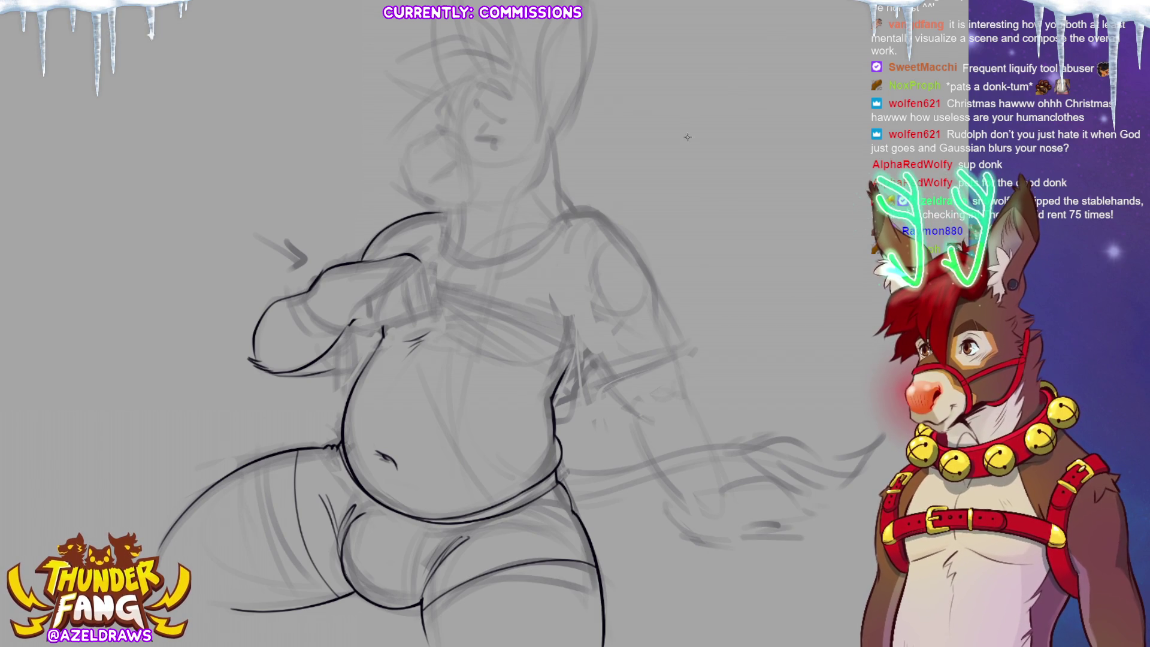
Step: Ink the shirt neckline and the collar line down the shirt front
mouse_move(458, 208)
mouse_down()
mouse_move(453, 238)
mouse_move(432, 243)
mouse_move(447, 264)
mouse_move(515, 256)
mouse_move(575, 207)
mouse_move(558, 219)
mouse_up()
key(ctrl+z)
key(ctrl+z)
key(ctrl+z)
mouse_move(470, 262)
mouse_down()
mouse_move(576, 208)
mouse_move(613, 227)
mouse_up()
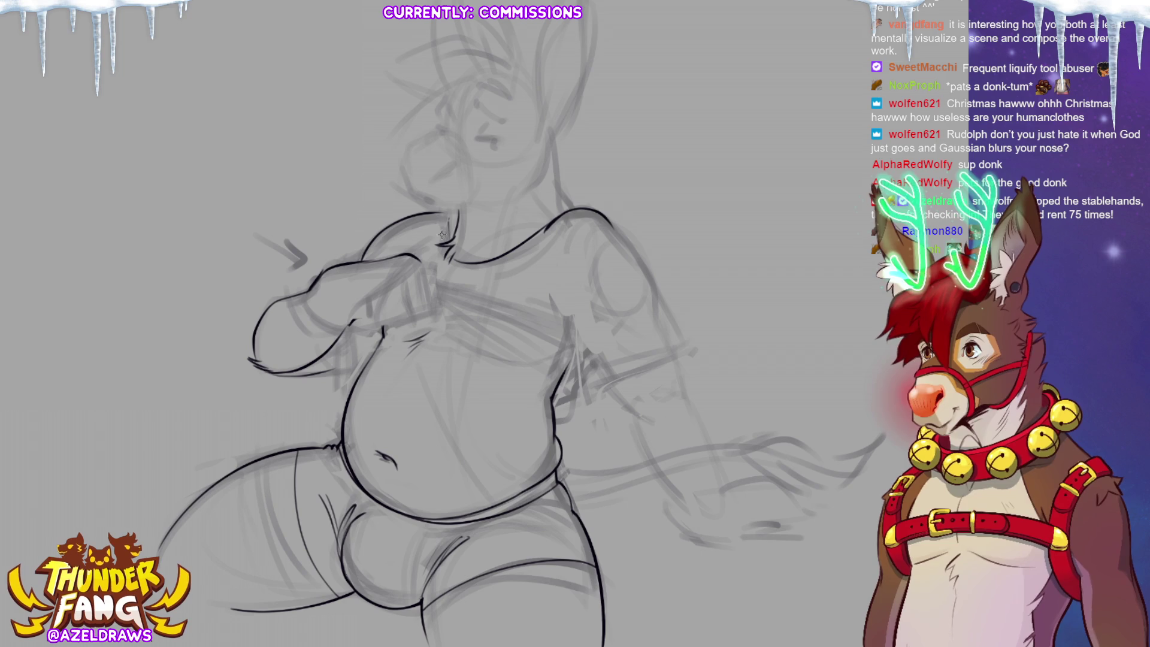
mouse_move(443, 216)
mouse_down()
mouse_move(442, 262)
mouse_move(505, 263)
mouse_move(535, 242)
mouse_up()
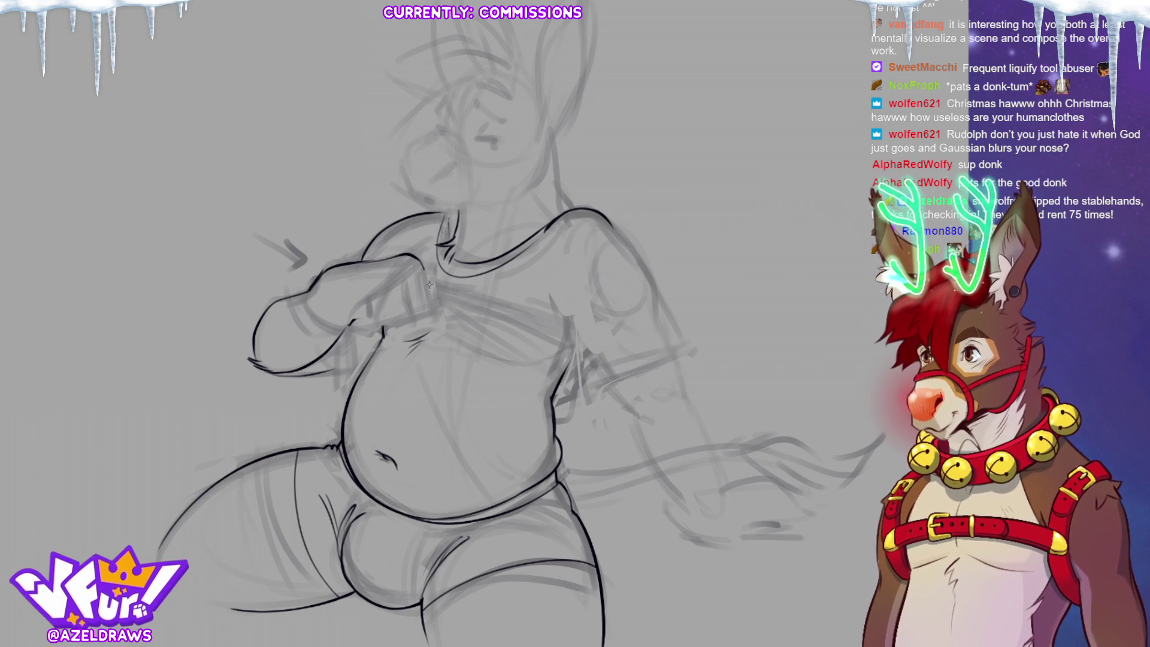
Step: Discard trial strokes on the hand and ink the curve under the chest
mouse_move(414, 278)
mouse_down()
mouse_move(404, 289)
mouse_move(415, 315)
mouse_move(403, 316)
mouse_move(427, 297)
mouse_up()
key(ctrl+z)
key(ctrl+z)
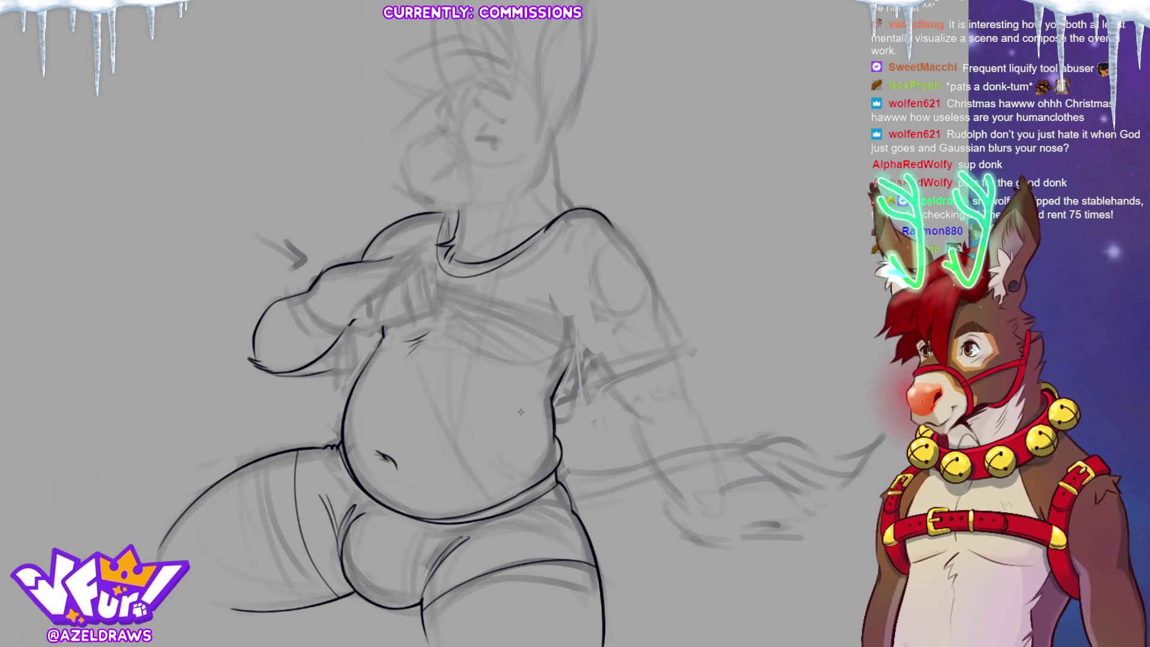
drag(352, 319, 386, 324)
key(ctrl+z)
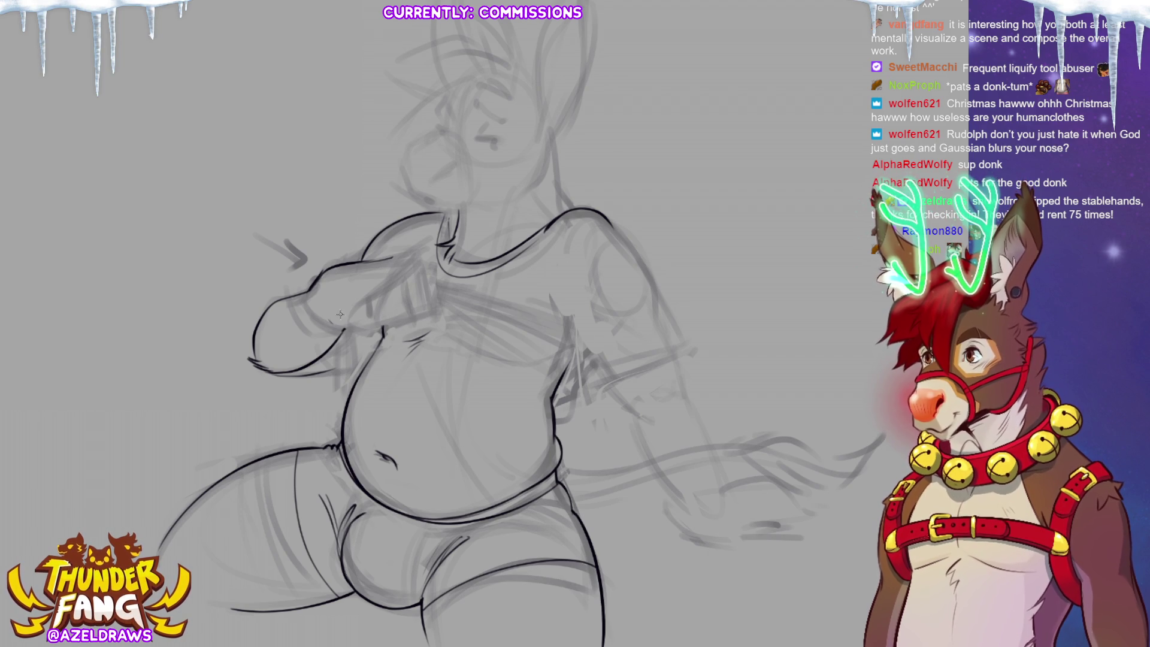
mouse_move(345, 327)
mouse_down()
mouse_move(378, 309)
mouse_move(400, 324)
mouse_move(419, 311)
mouse_up()
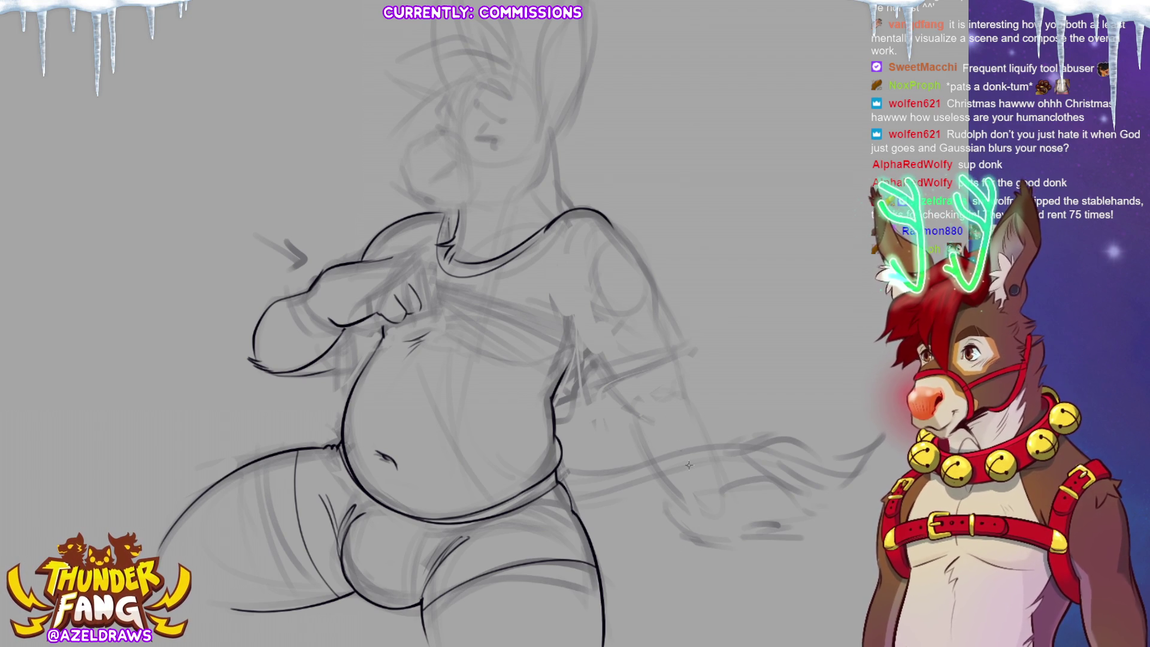
Step: Ink the fist's top edge and knuckles and the upper arm line, then lasso the fist
drag(372, 282, 395, 292)
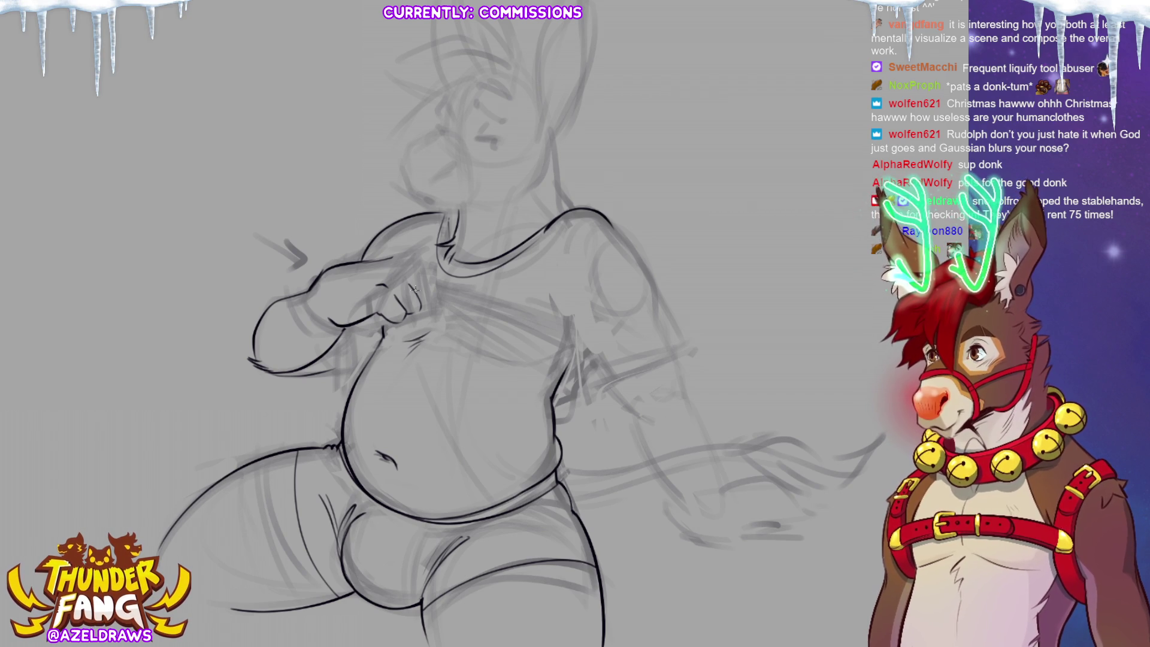
drag(424, 271, 434, 307)
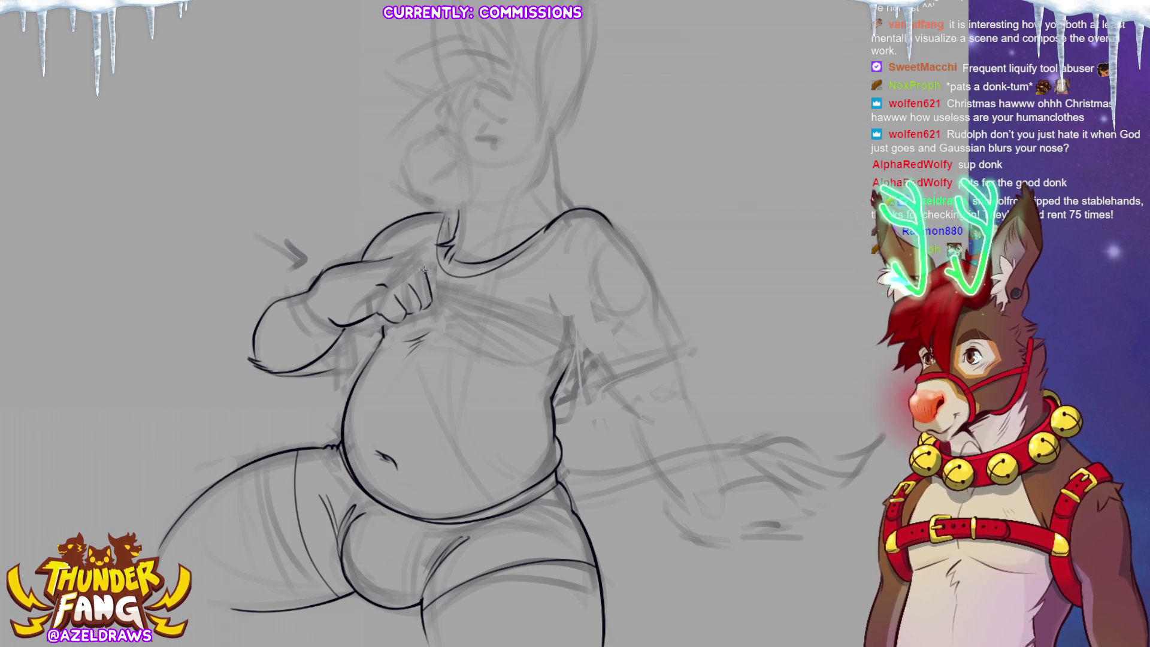
drag(402, 256, 428, 252)
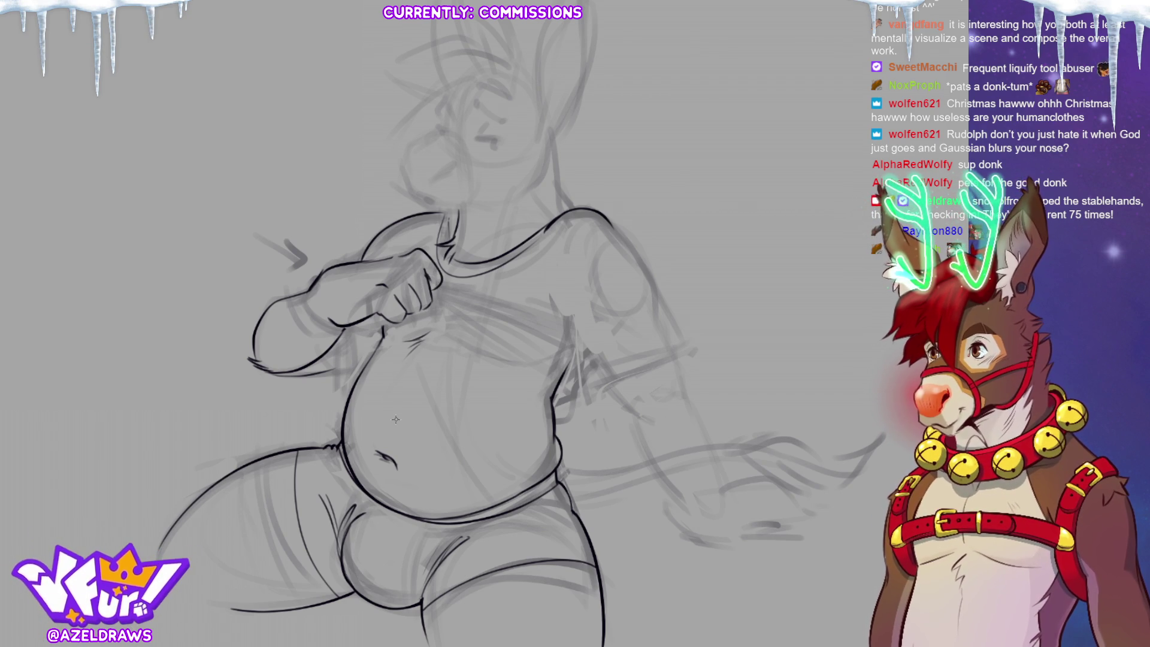
drag(349, 263, 412, 251)
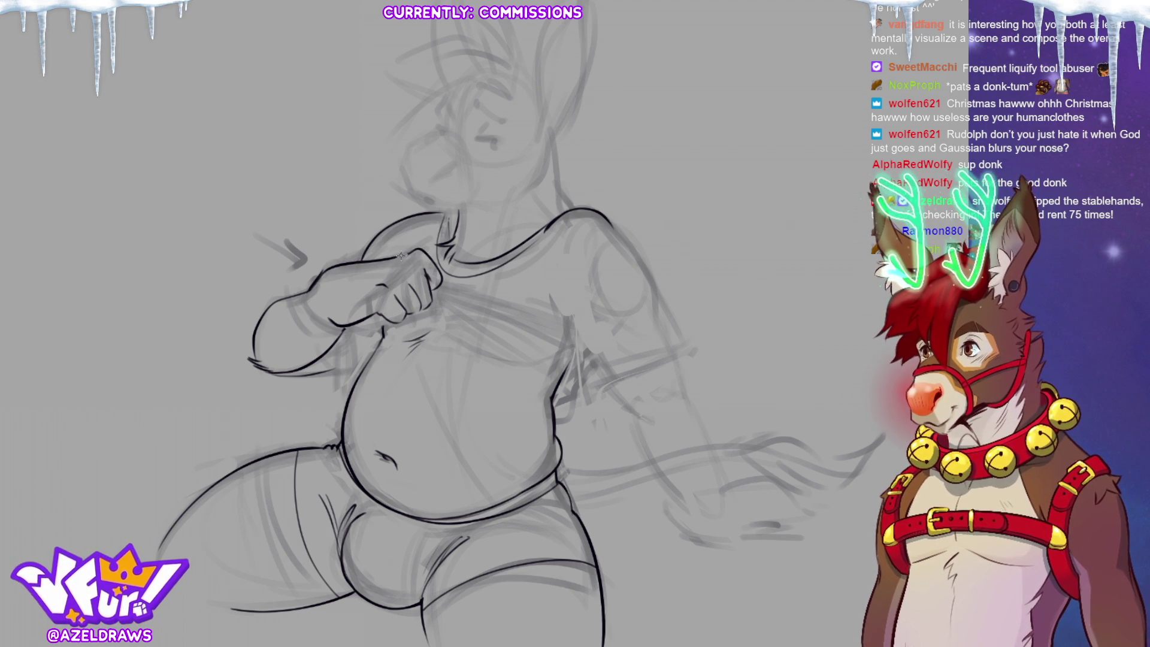
drag(357, 261, 409, 252)
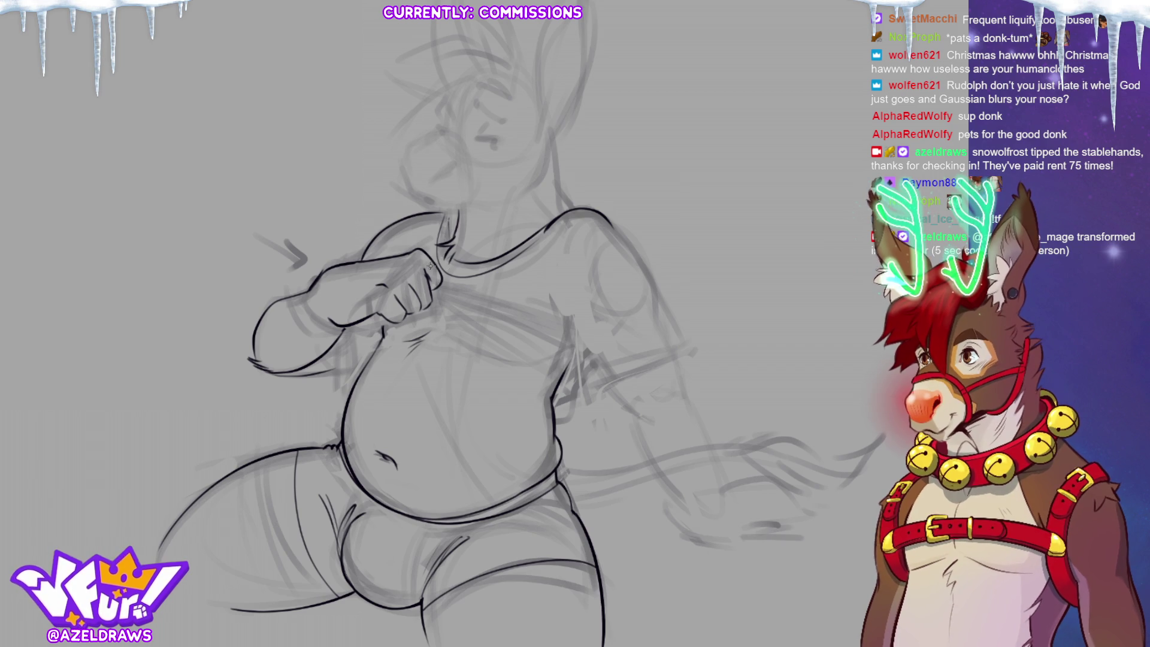
mouse_move(433, 266)
mouse_down()
mouse_move(433, 315)
mouse_move(396, 321)
mouse_move(378, 282)
mouse_move(432, 298)
mouse_up()
Step: Transform the lassoed fist into place, confirm it, and deselect
click(462, 351)
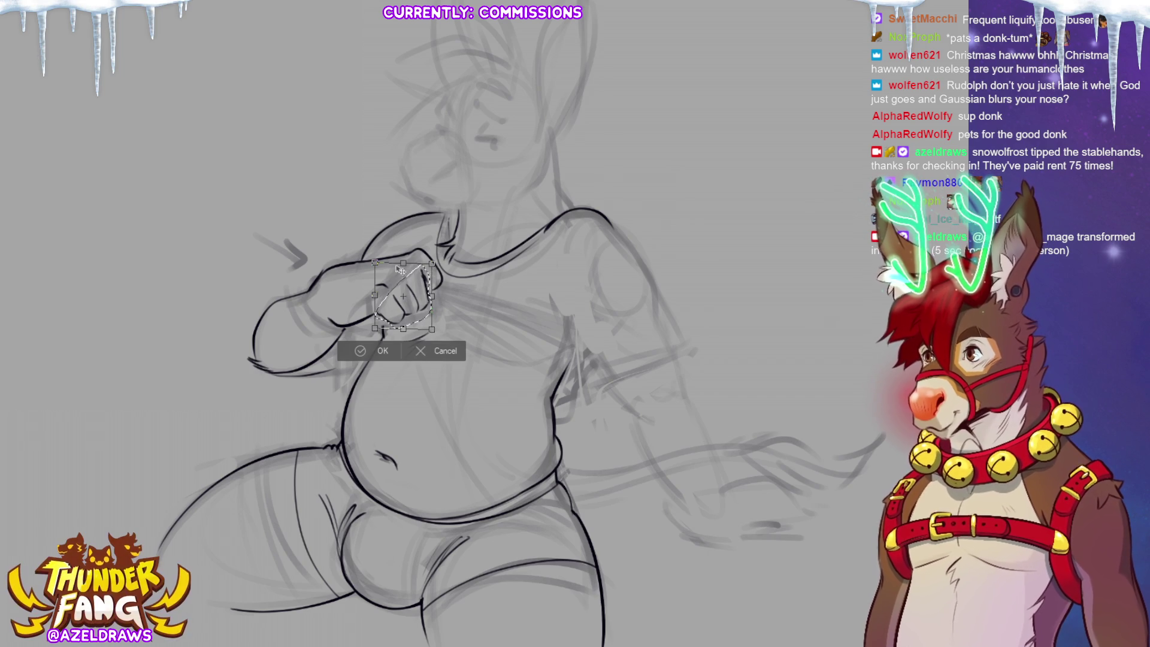
click(356, 347)
key(ctrl+d)
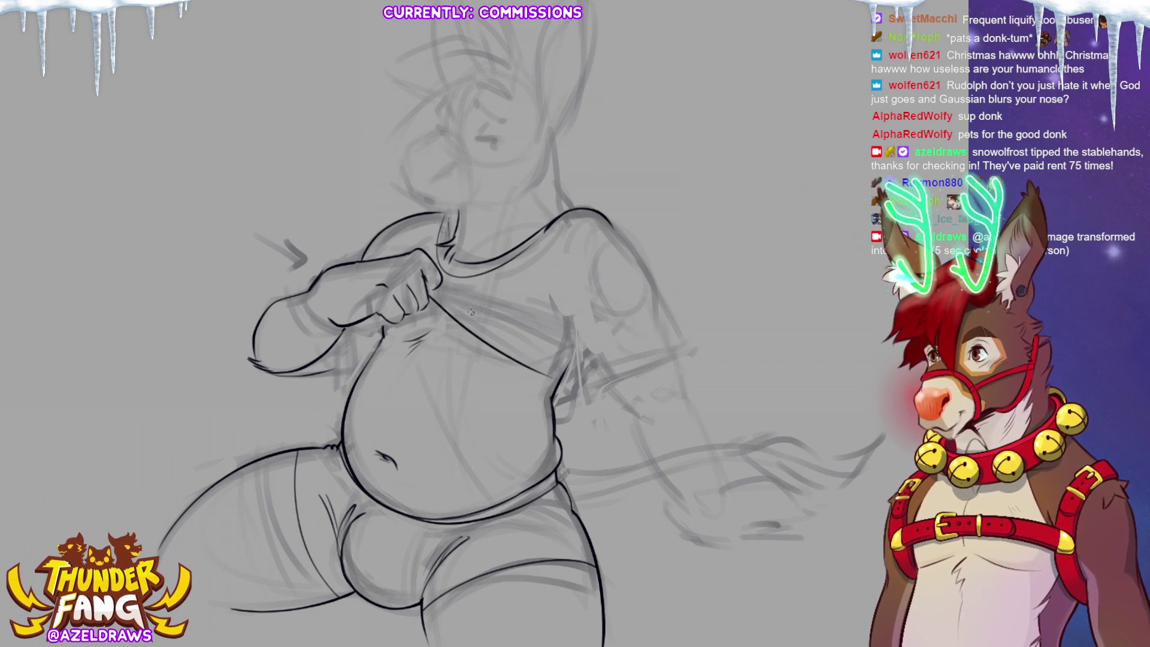
Step: Ink the lifted shirt hem beside the fist and the shirt's right side
drag(425, 293, 570, 369)
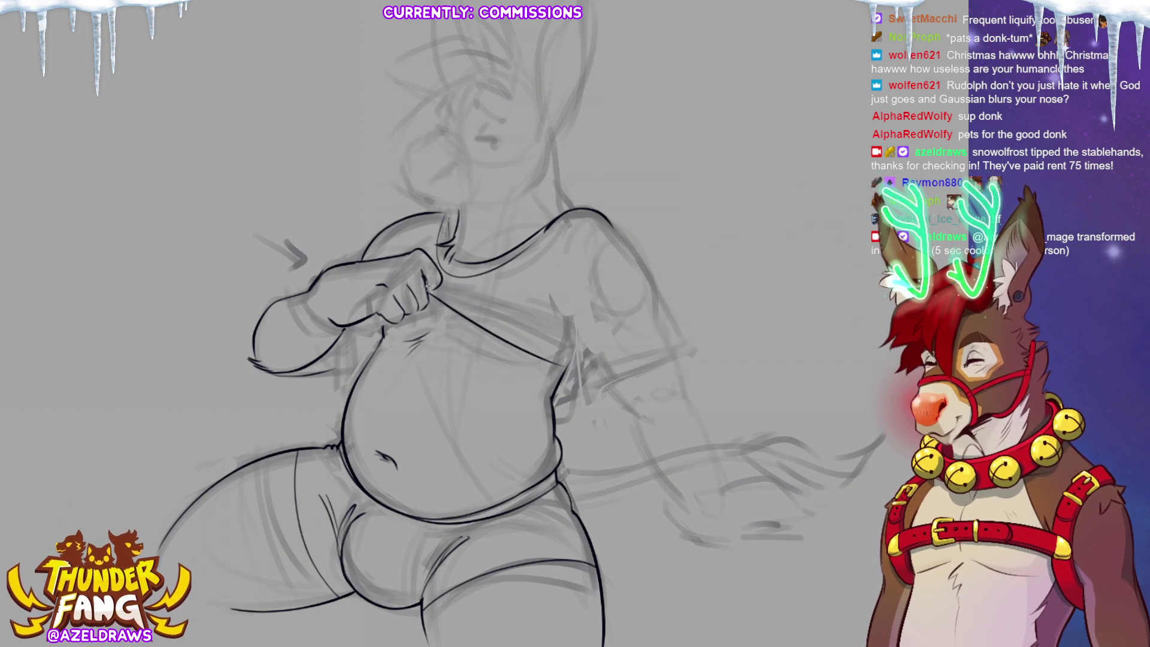
drag(435, 288, 539, 320)
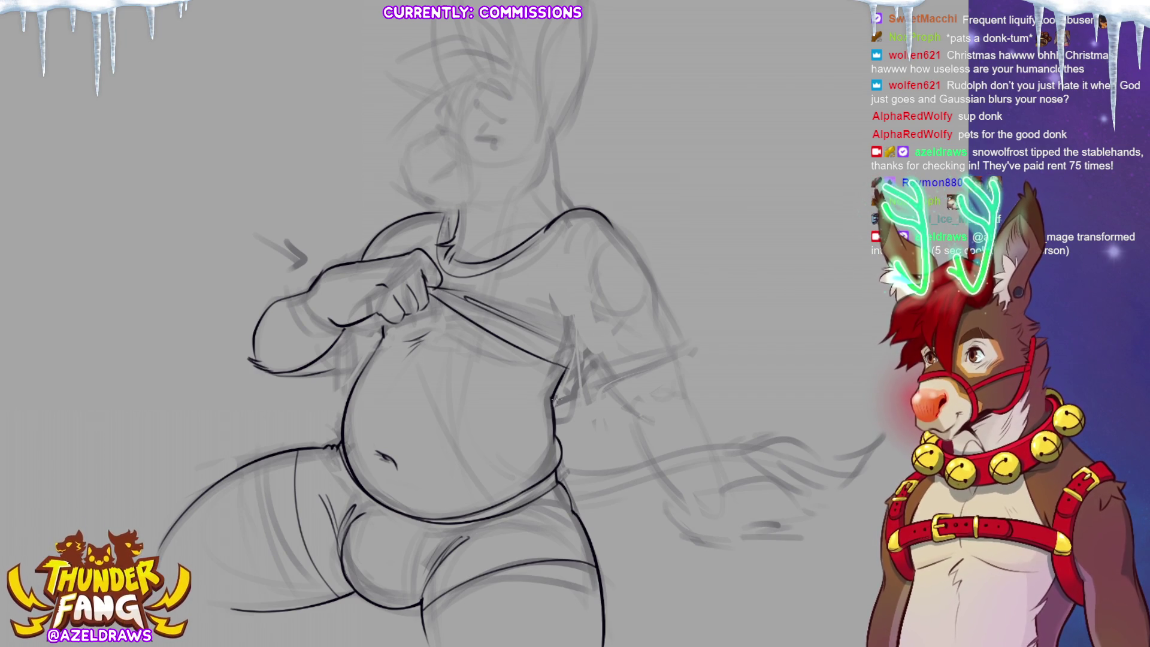
drag(563, 417, 576, 374)
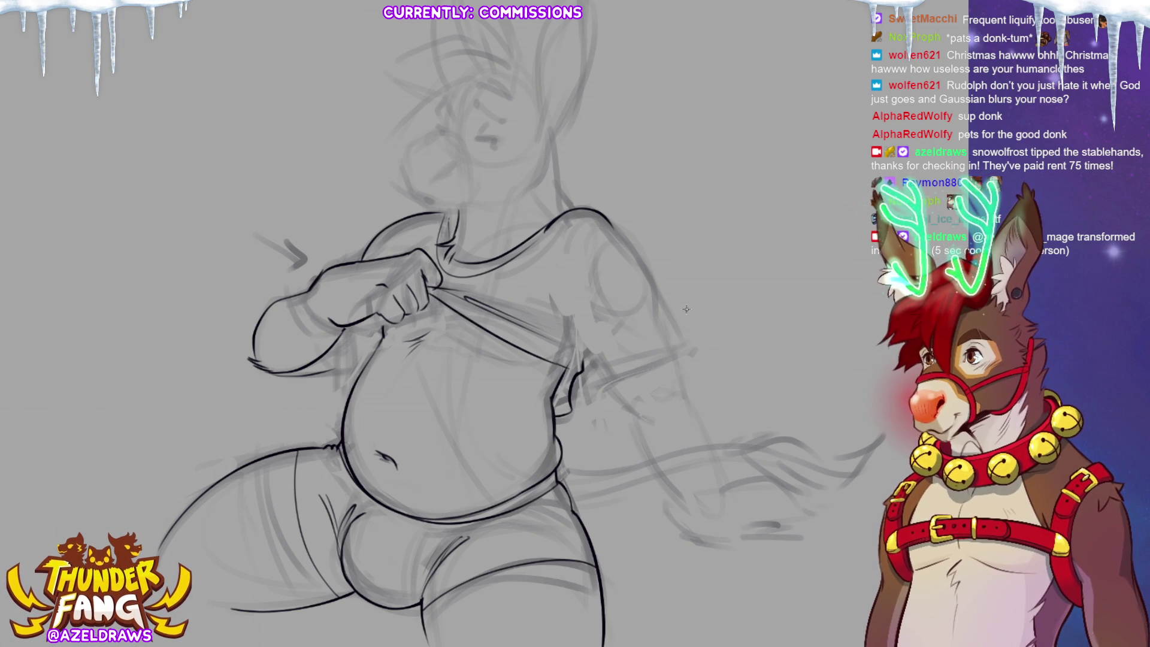
drag(559, 386, 584, 351)
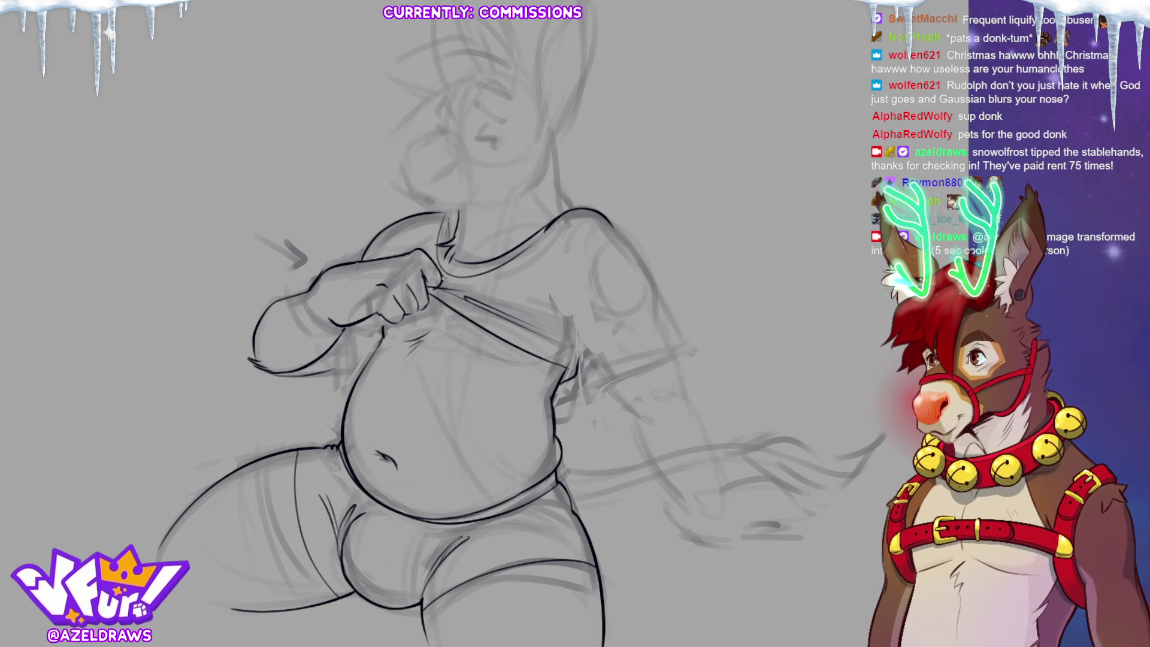
drag(488, 283, 533, 296)
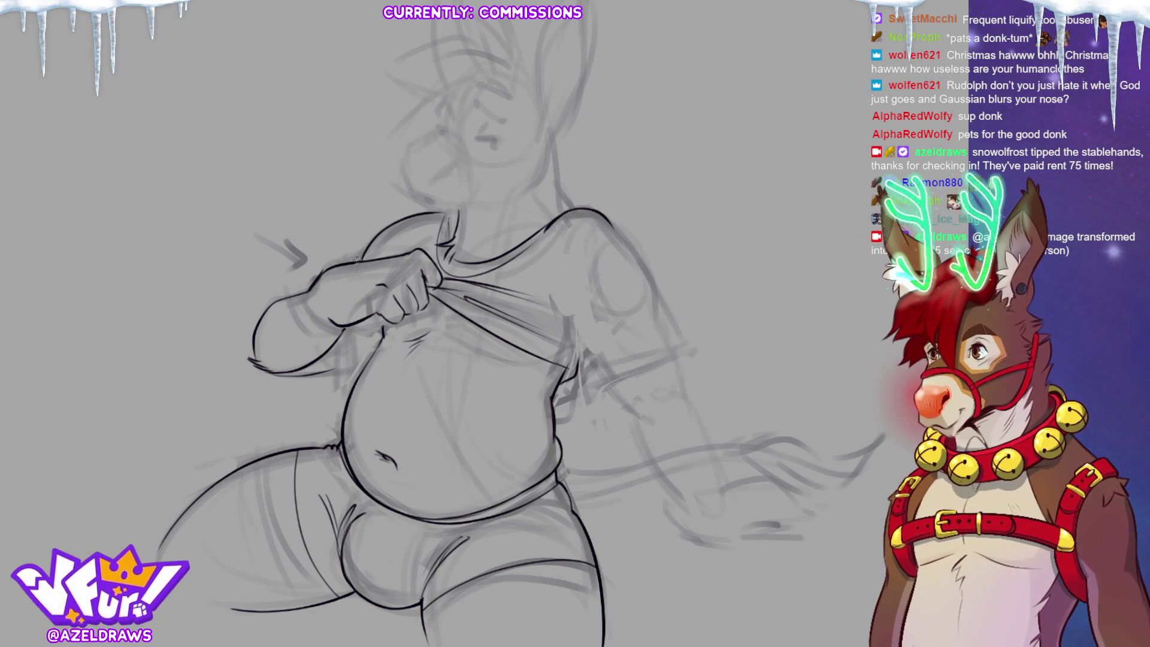
Step: Ink the belly's left contour, redoing a stray mark
mouse_move(341, 331)
mouse_down()
mouse_move(347, 376)
mouse_move(320, 377)
mouse_move(353, 382)
mouse_up()
key(ctrl+z)
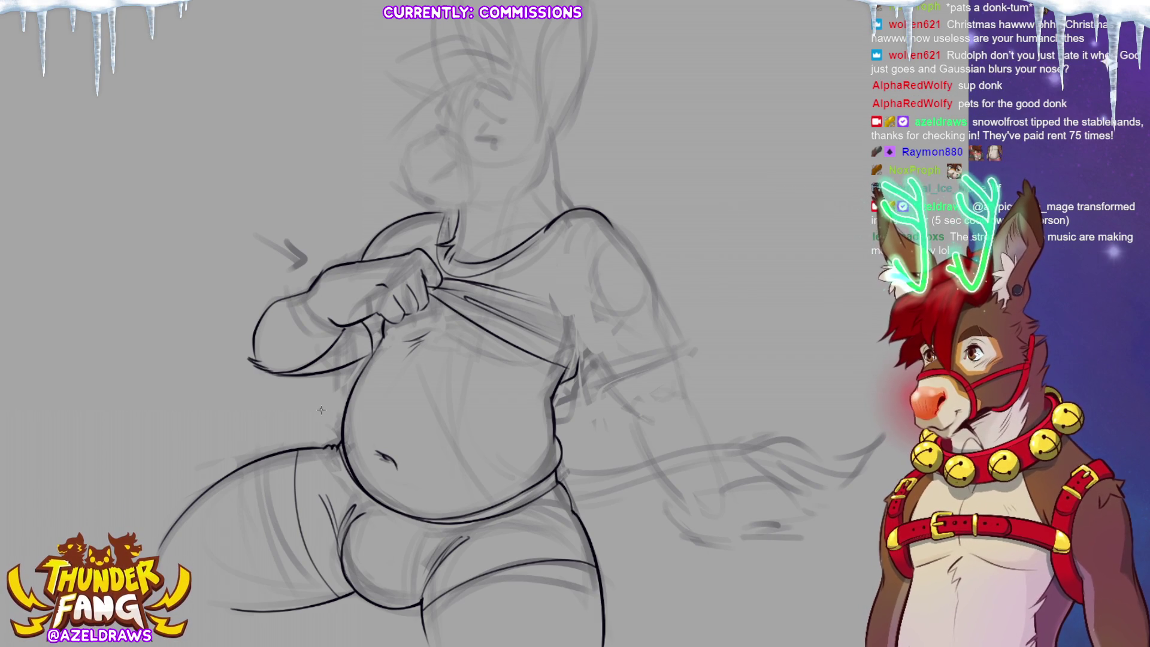
drag(357, 331, 361, 363)
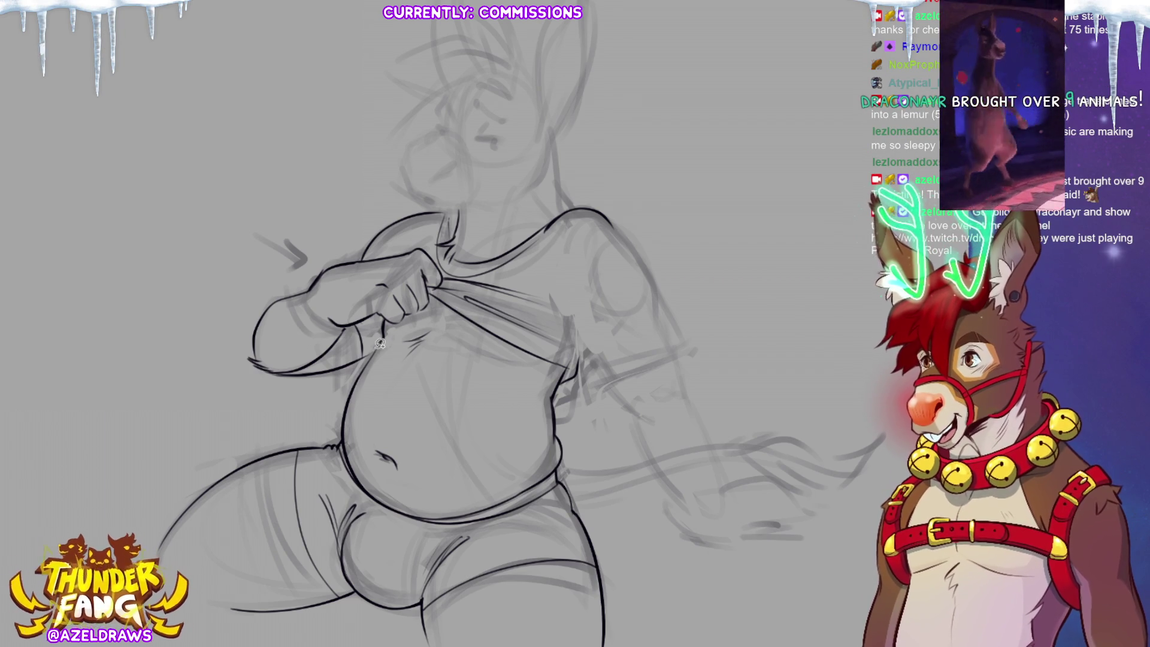
Step: Lasso the forearm beside the belly, skew its lower-left corner inward, apply, and deselect
mouse_move(380, 343)
mouse_down()
mouse_move(360, 367)
mouse_move(263, 403)
mouse_move(243, 318)
mouse_move(277, 289)
mouse_move(307, 323)
mouse_move(378, 329)
mouse_up()
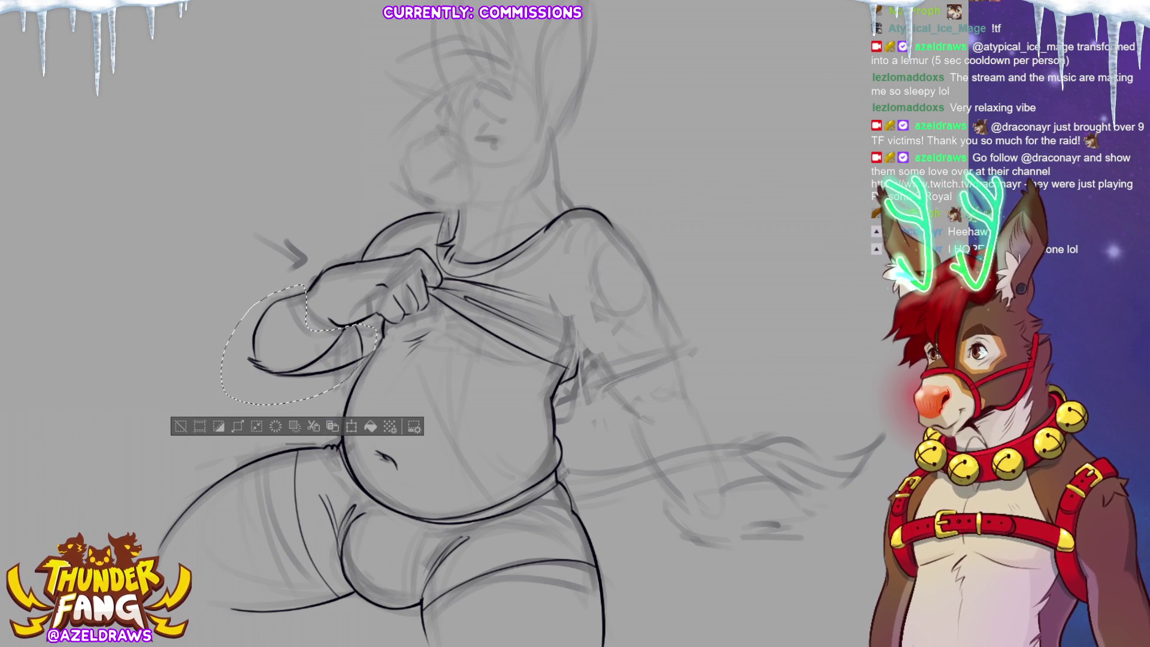
click(350, 427)
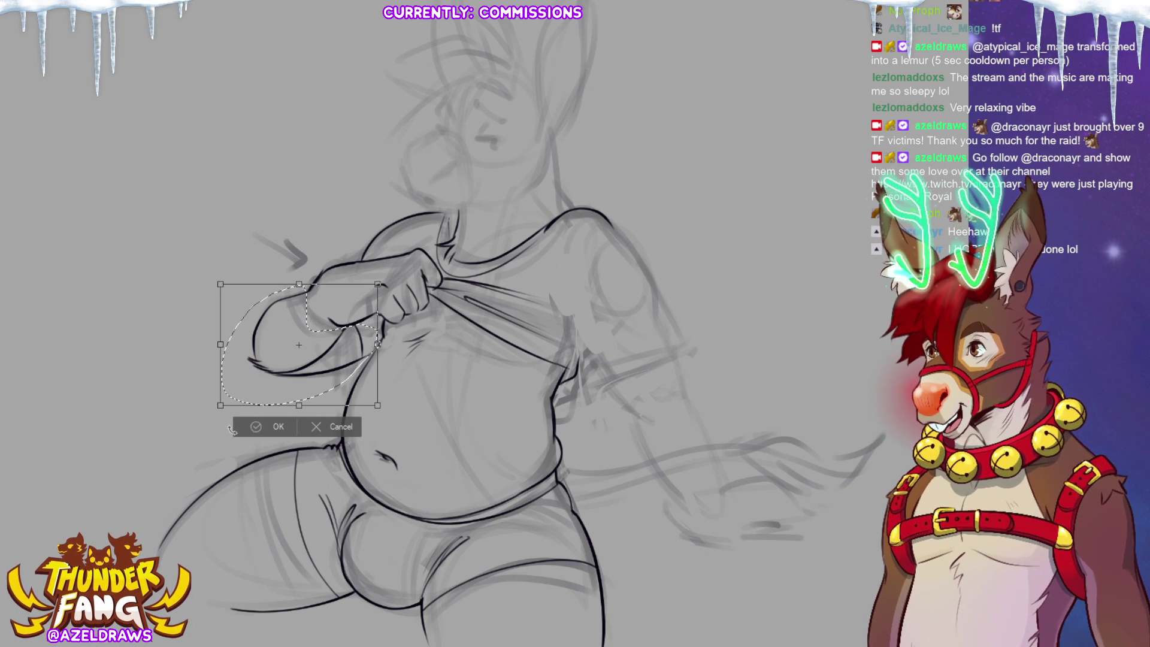
drag(221, 406, 244, 396)
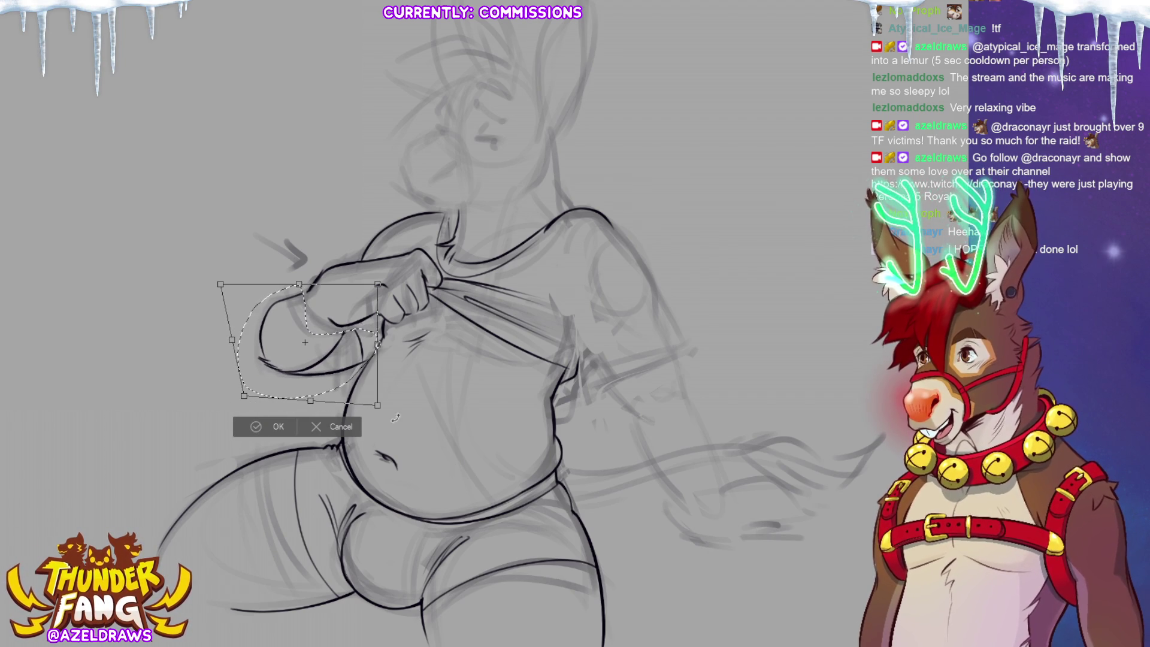
click(270, 425)
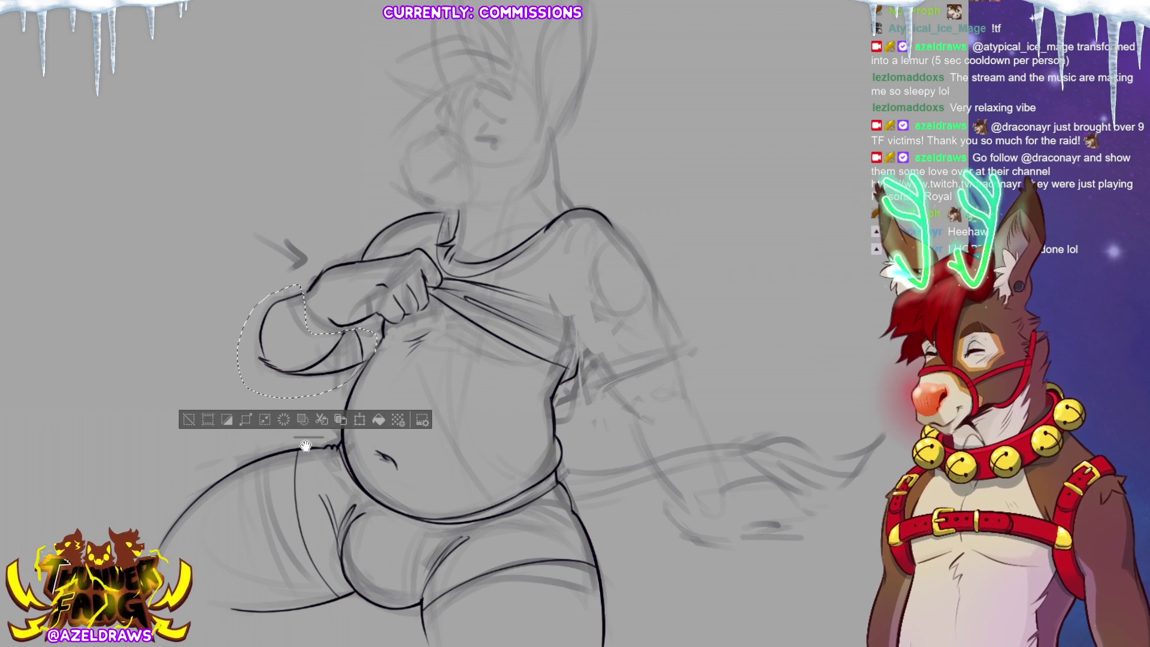
click(210, 421)
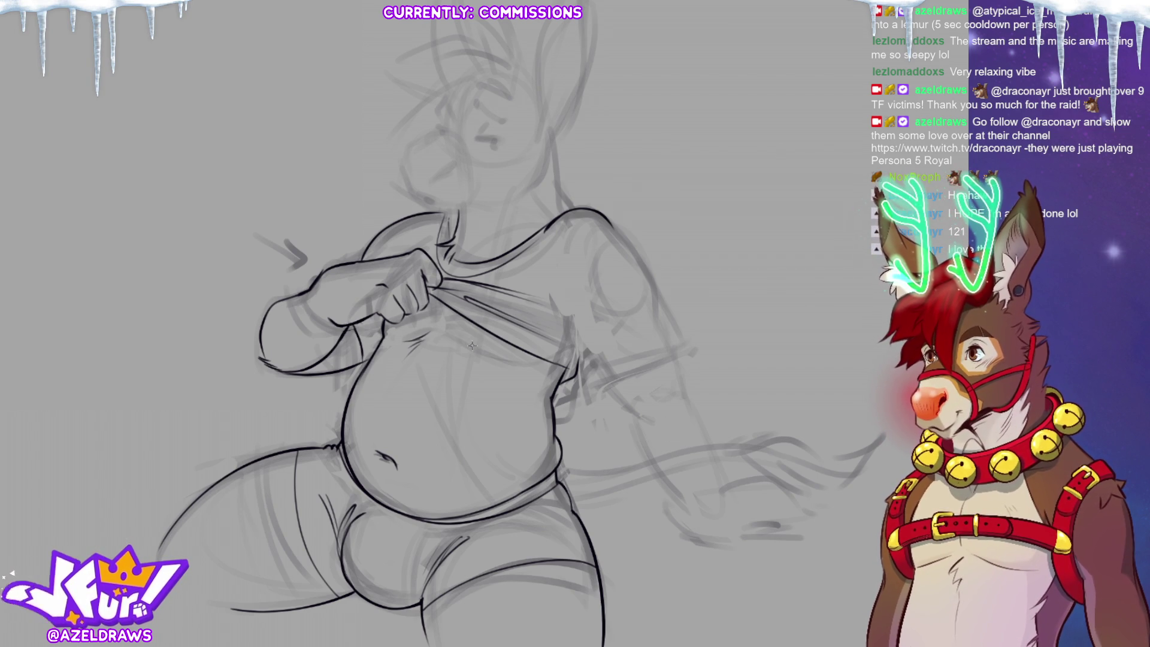
Step: Ink the hem's right part, the right shoulder, the shirt side by the armpit and the sleeve edge
drag(489, 355, 543, 360)
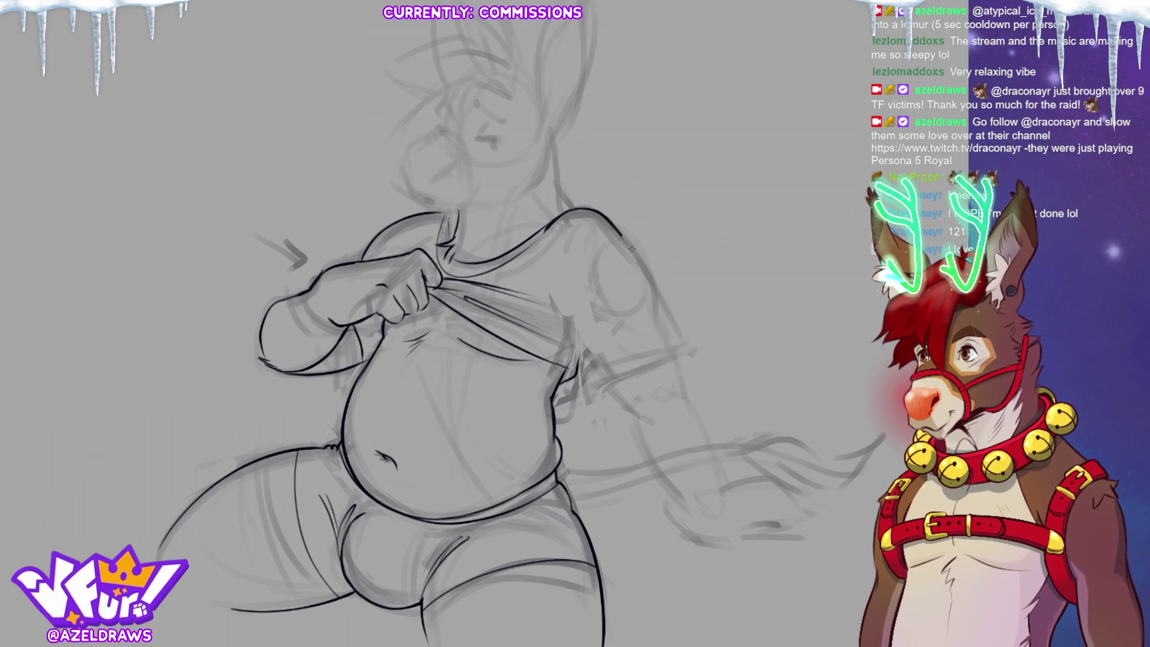
drag(626, 242, 659, 312)
mouse_move(557, 286)
mouse_down()
mouse_move(584, 343)
mouse_move(587, 402)
mouse_move(676, 360)
mouse_up()
drag(657, 309, 681, 358)
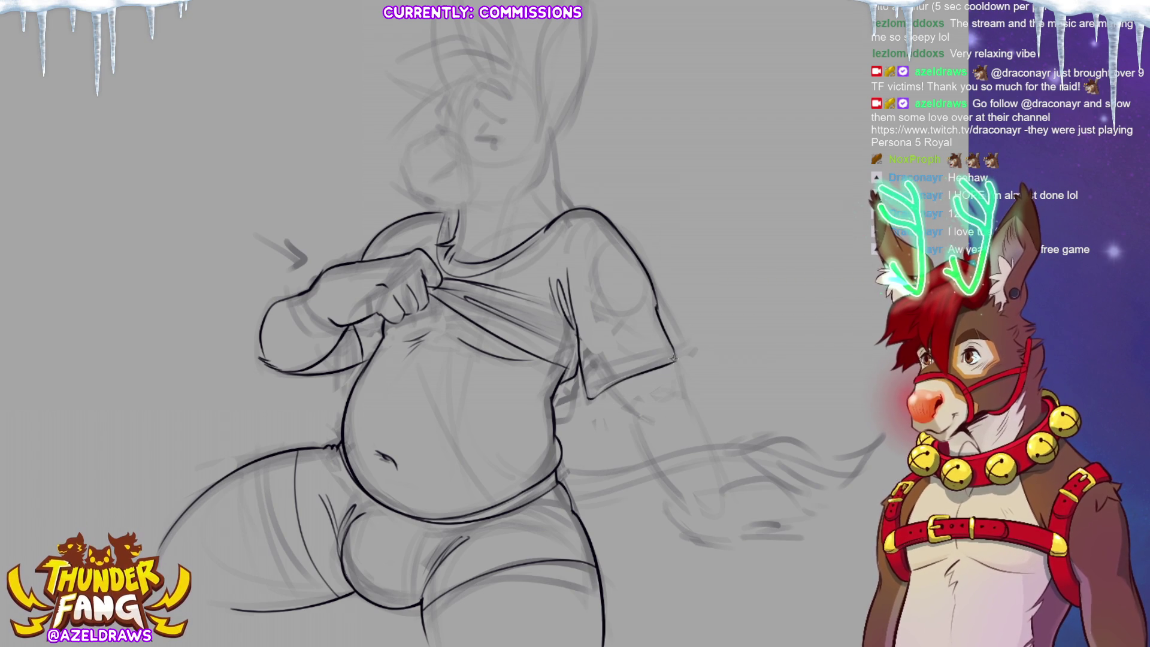
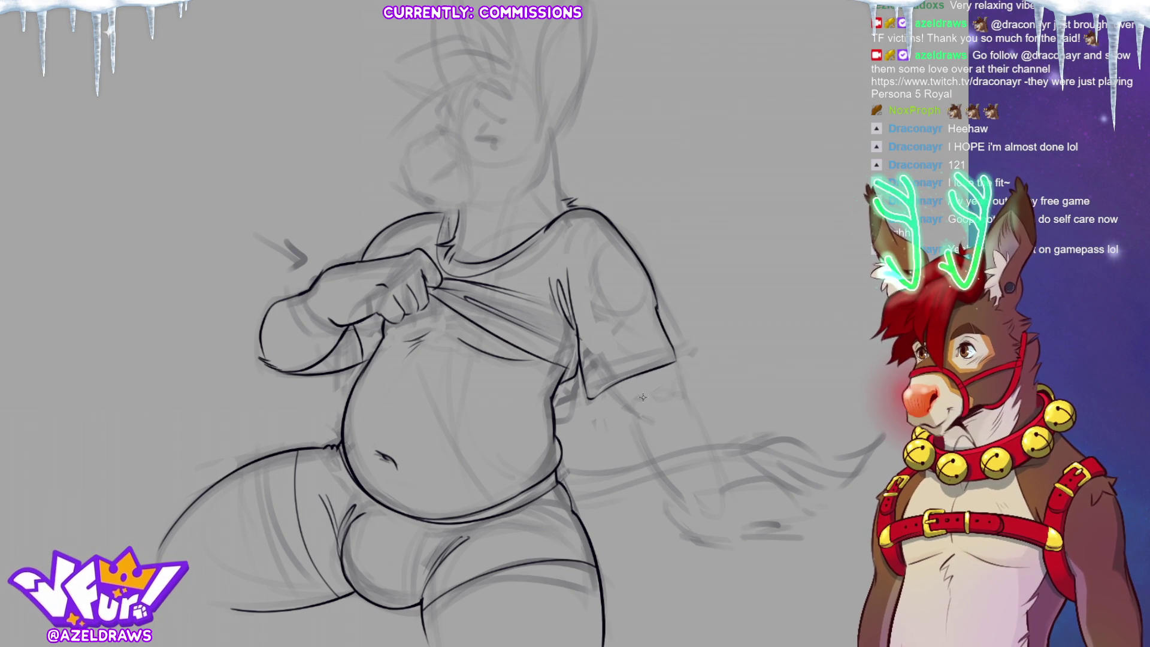
Step: Ink the right sleeve edge, outer arm and inner forearm, and extend the neck line downward
drag(603, 386, 633, 410)
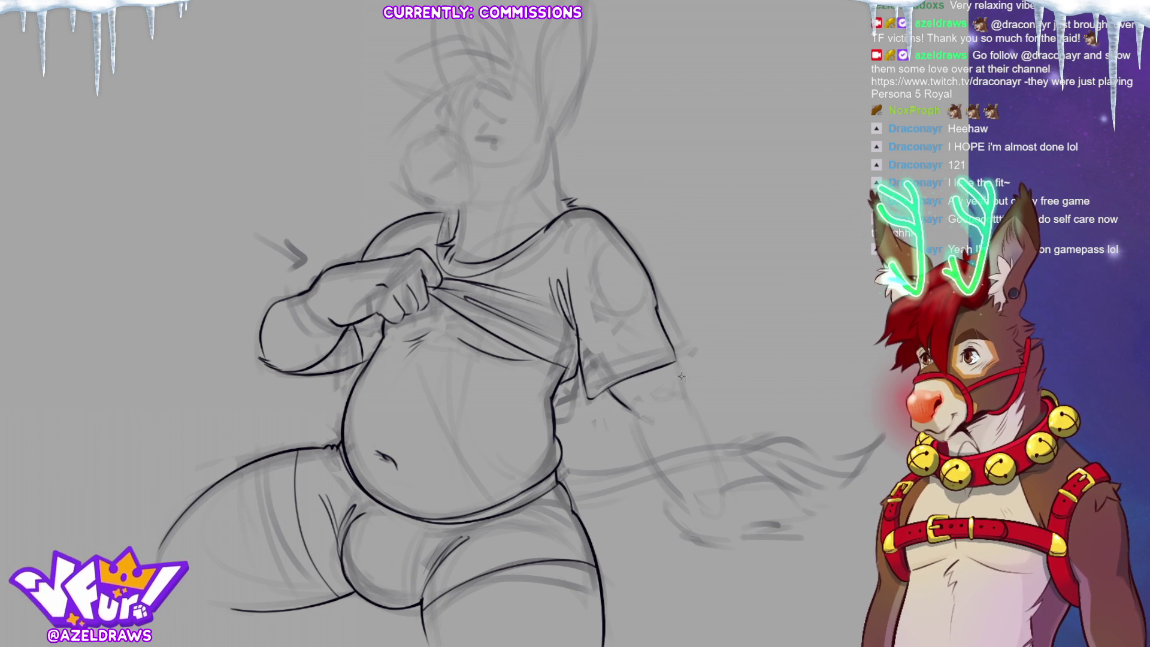
drag(675, 357, 685, 394)
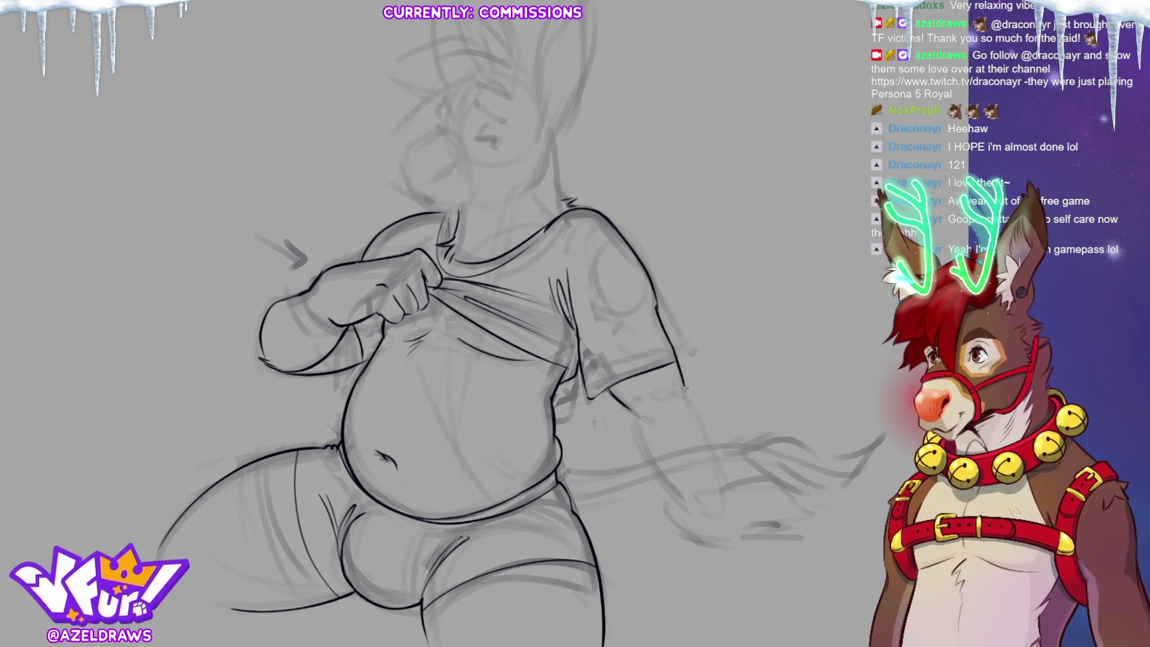
drag(681, 382, 719, 488)
drag(629, 414, 642, 448)
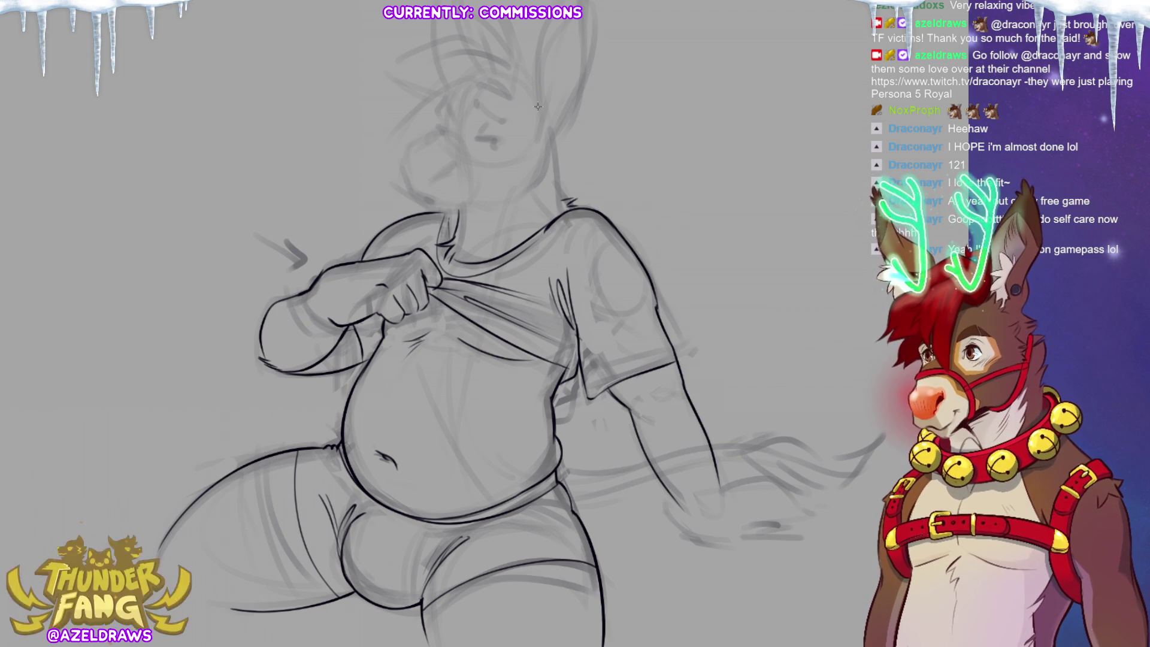
drag(555, 177, 568, 205)
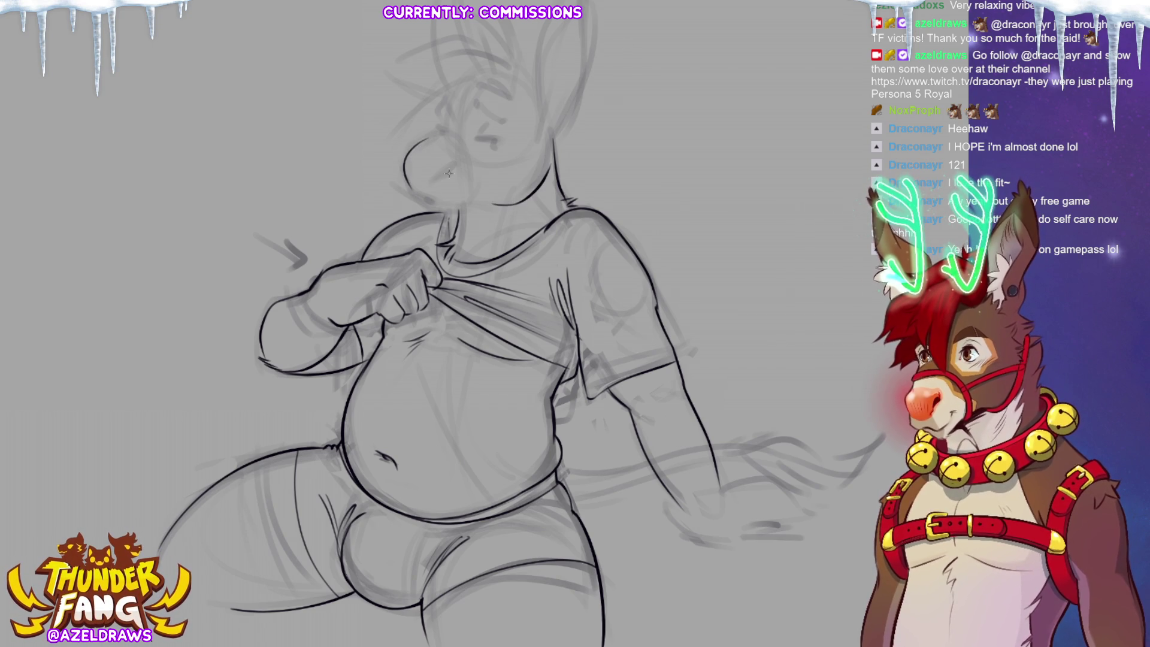
Step: Ink an eye stroke, redraw the top-left head outline after undoing it, and ink the chin
drag(438, 178, 449, 167)
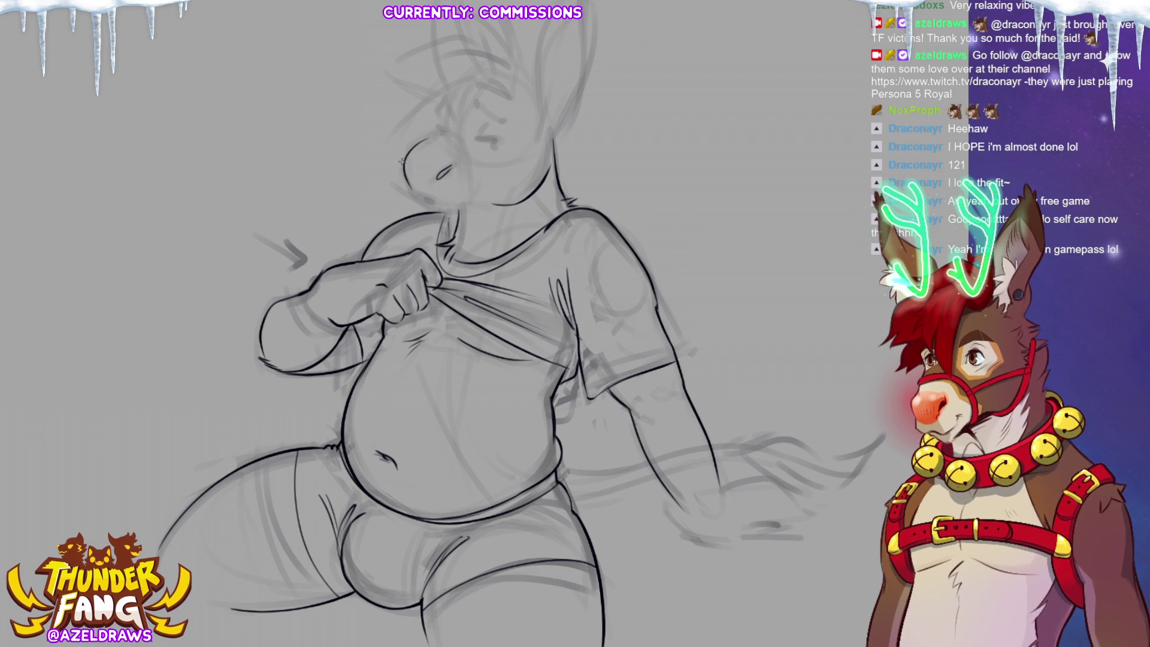
drag(428, 138, 457, 138)
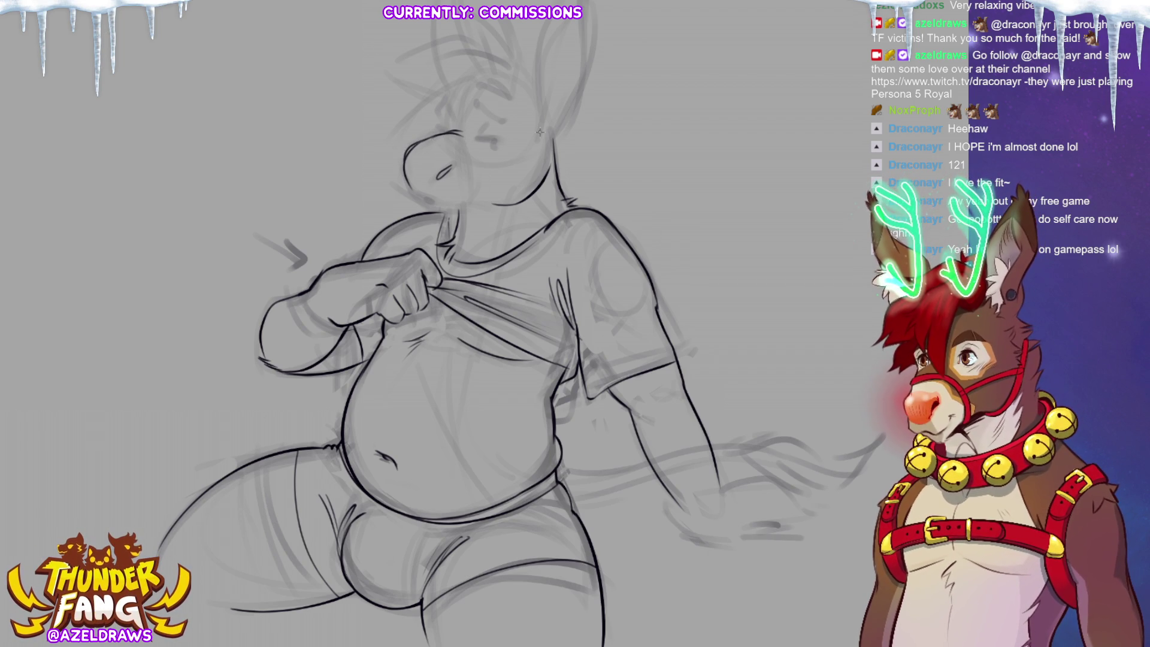
key(ctrl+z)
key(ctrl+z)
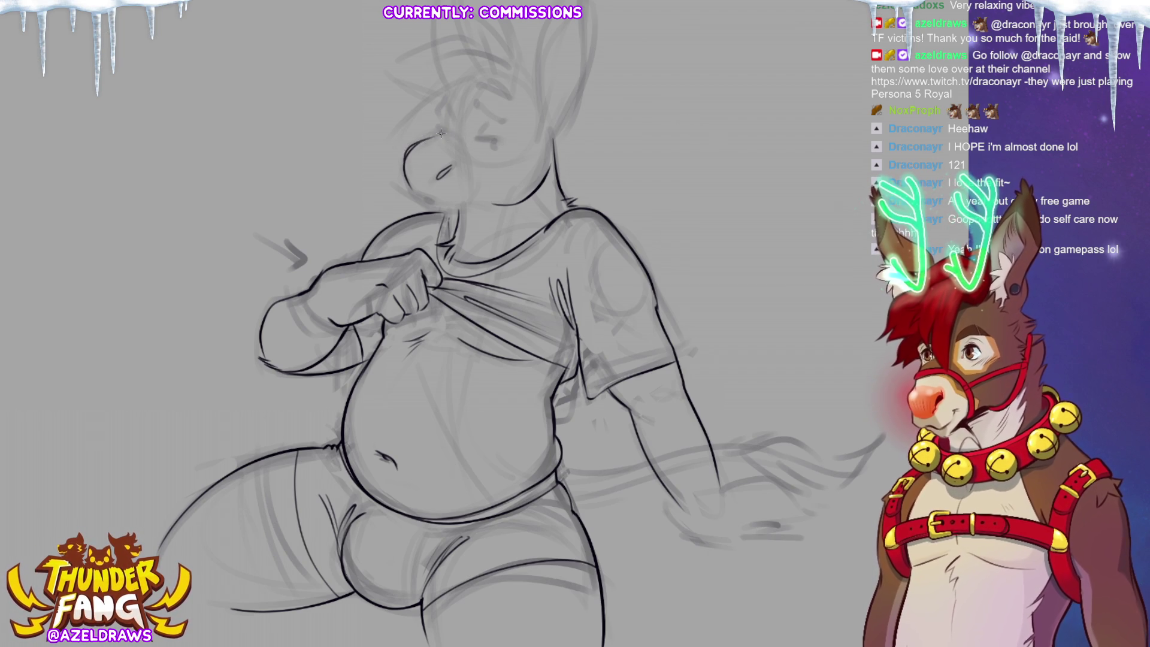
drag(419, 147, 444, 130)
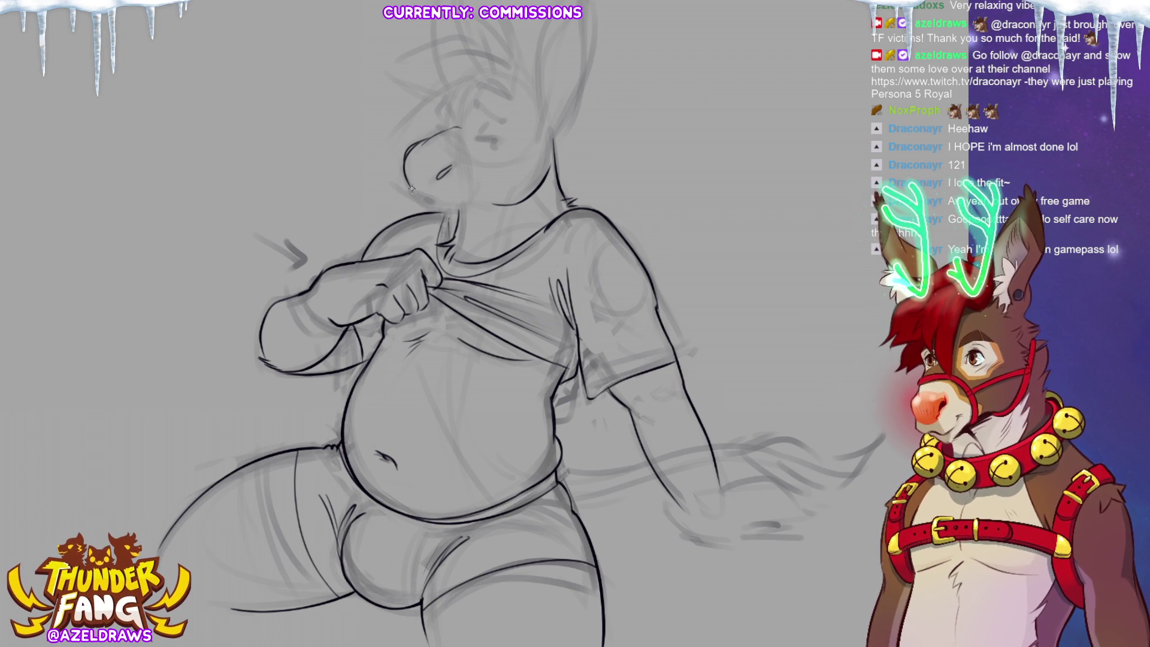
drag(408, 182, 426, 203)
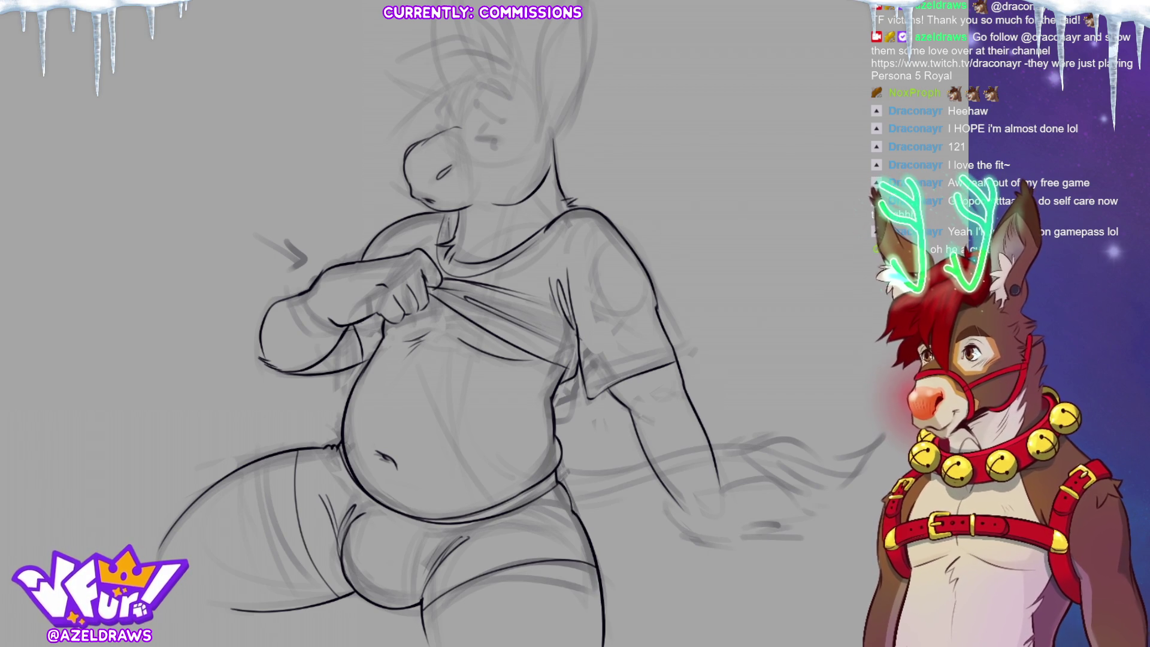
Step: Ink the half-closed eyelid and extend the eyebrow rightward, undoing a stray forehead-to-snout stroke
drag(479, 300, 473, 318)
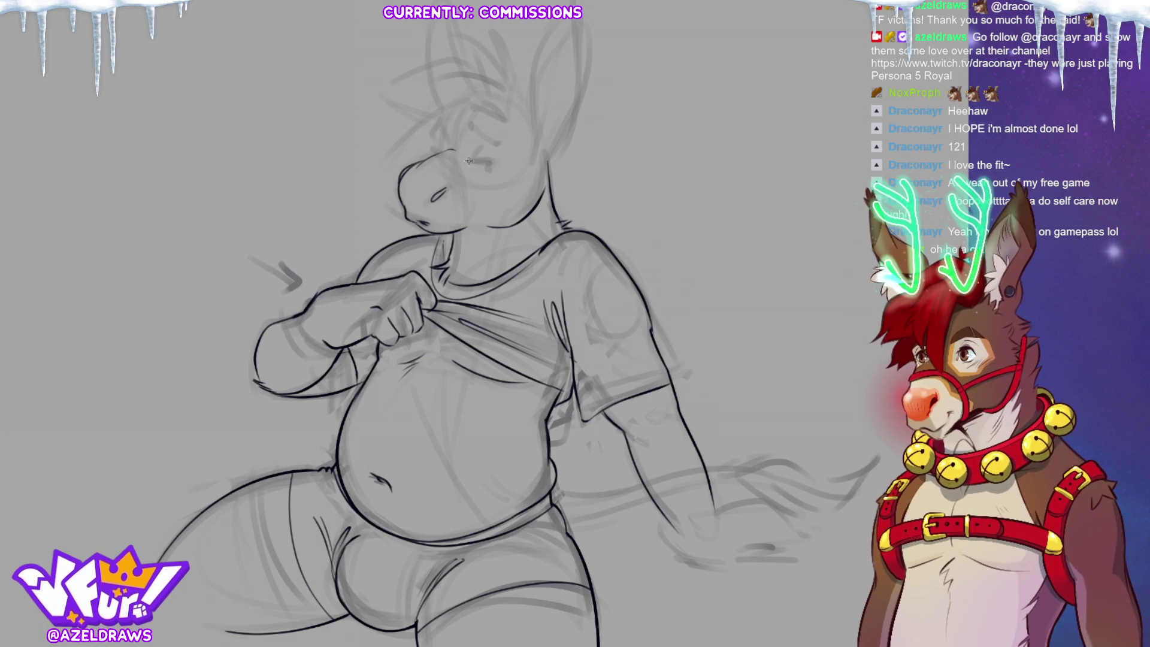
drag(489, 160, 469, 161)
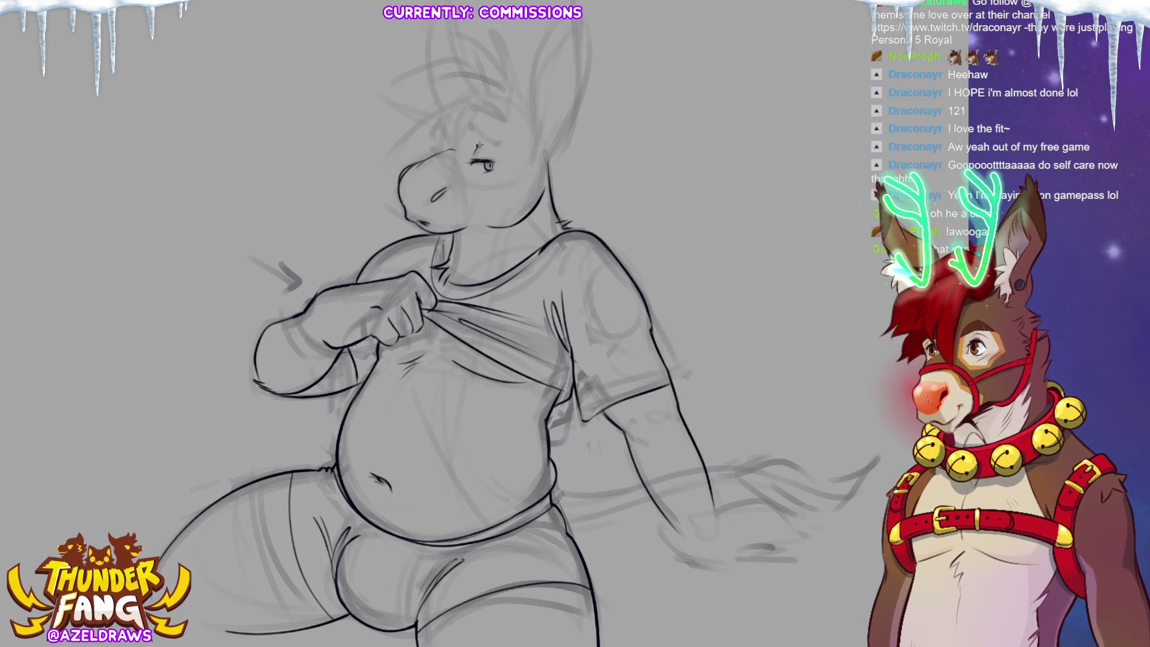
drag(483, 144, 492, 148)
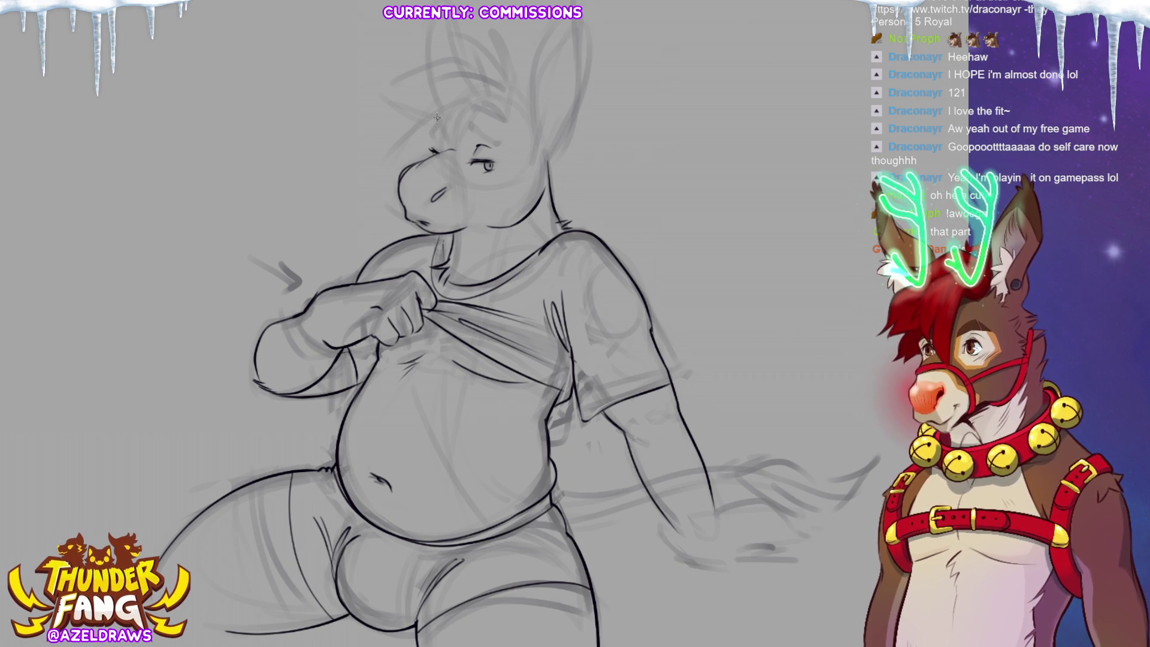
drag(437, 121, 427, 157)
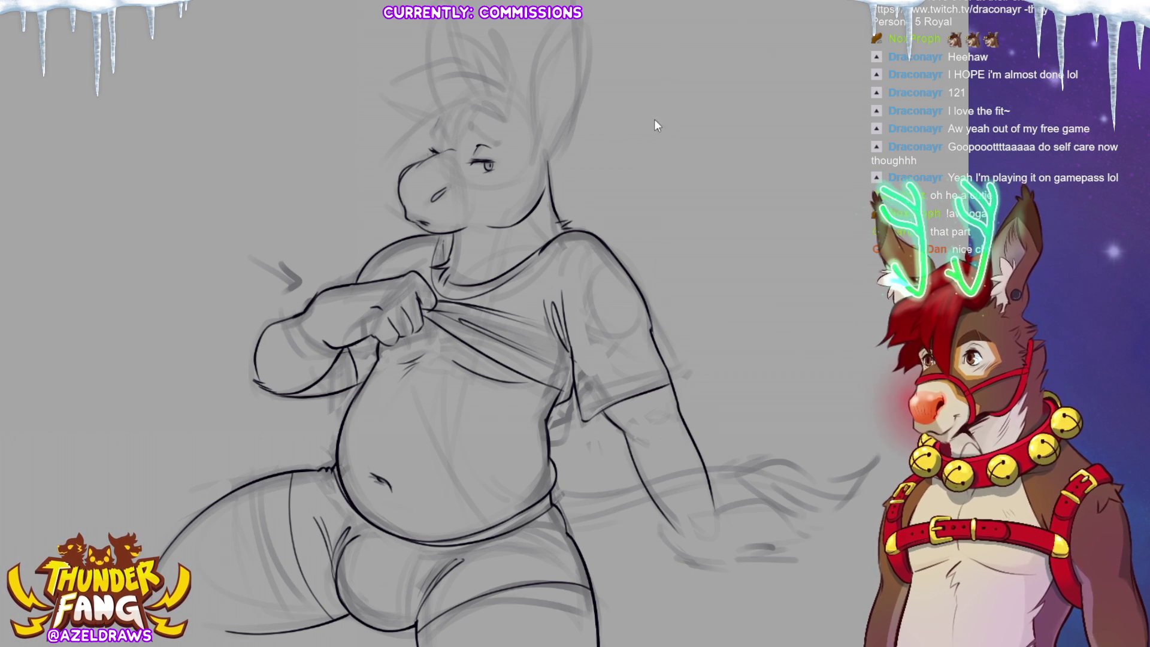
key(ctrl+z)
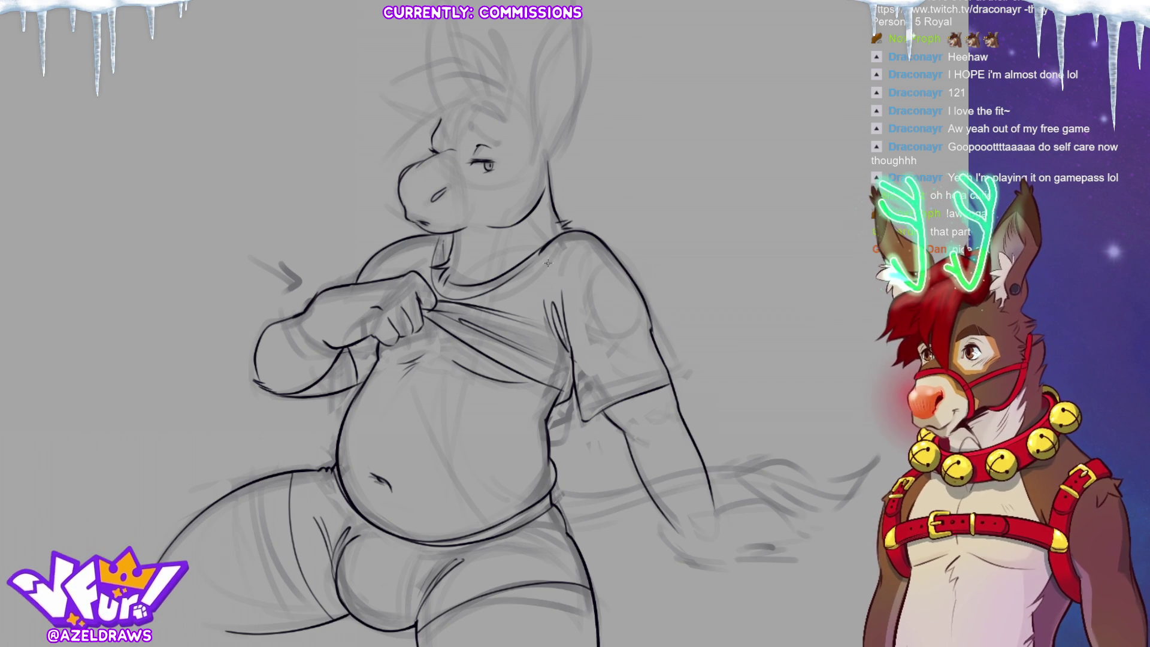
key(l)
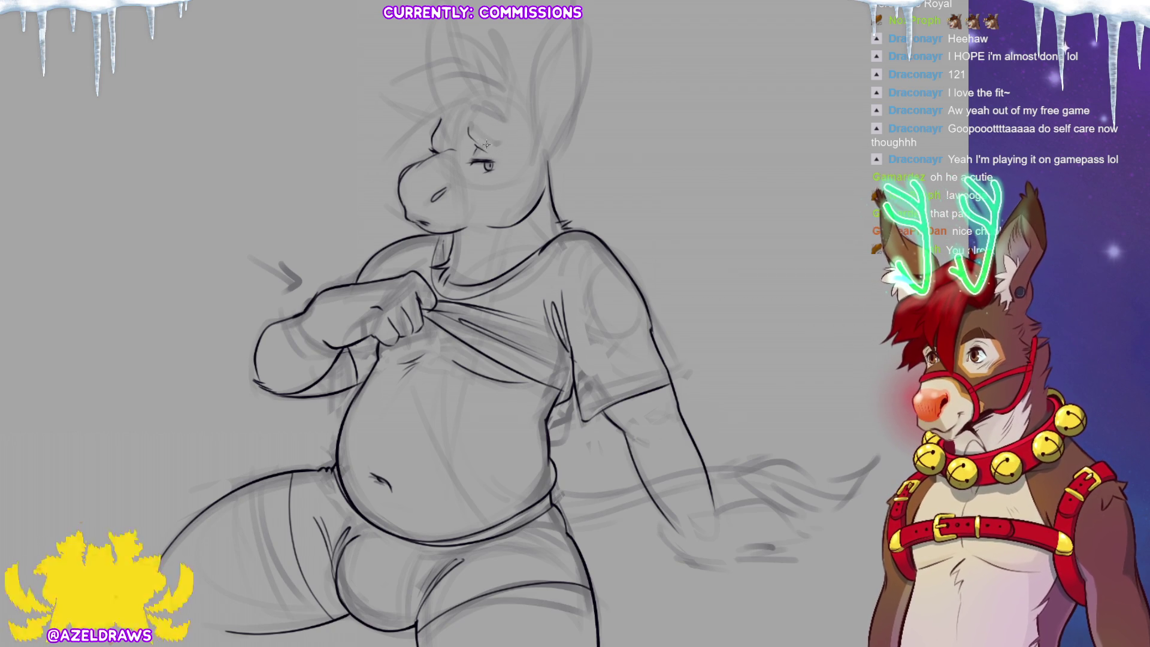
Step: Add small touches around the eye and brow, then zoom out to check the whole donkey
mouse_move(497, 145)
mouse_down()
mouse_move(472, 132)
mouse_move(492, 142)
mouse_up()
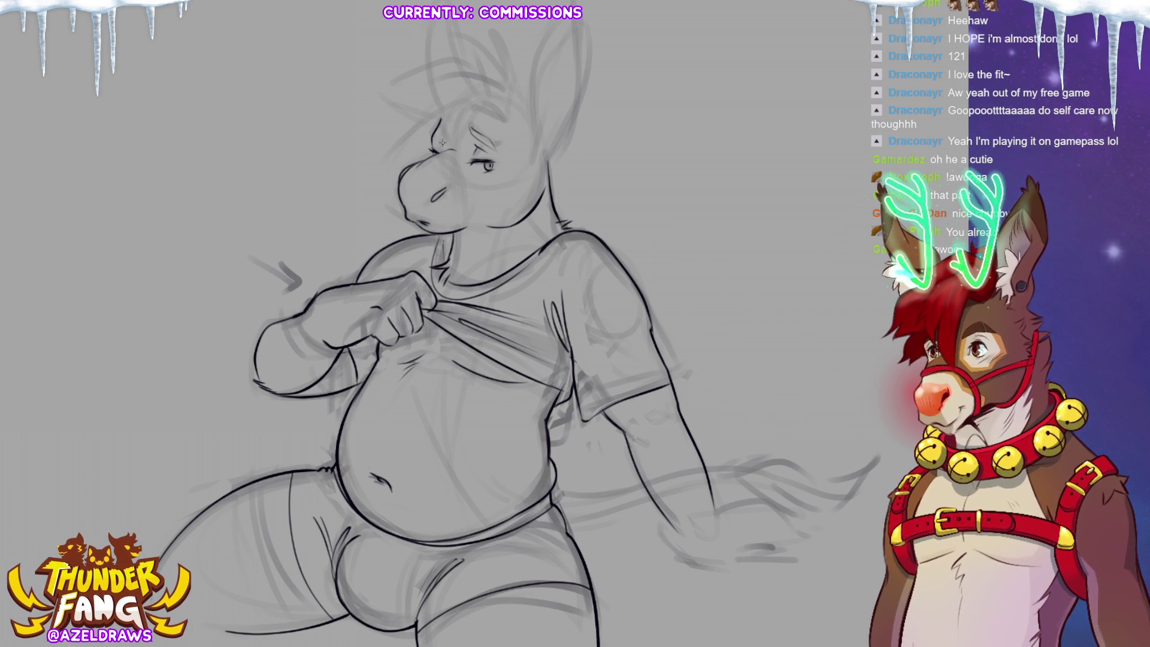
mouse_move(441, 138)
mouse_down()
mouse_move(443, 119)
mouse_move(454, 143)
mouse_up()
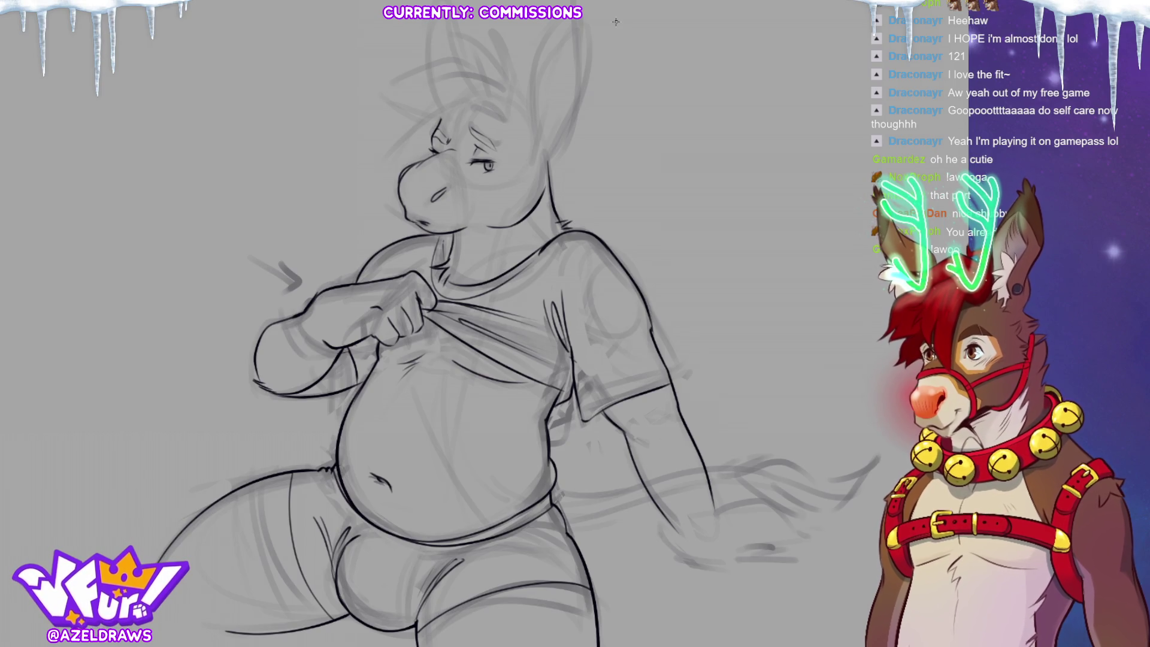
key(ctrl+minus)
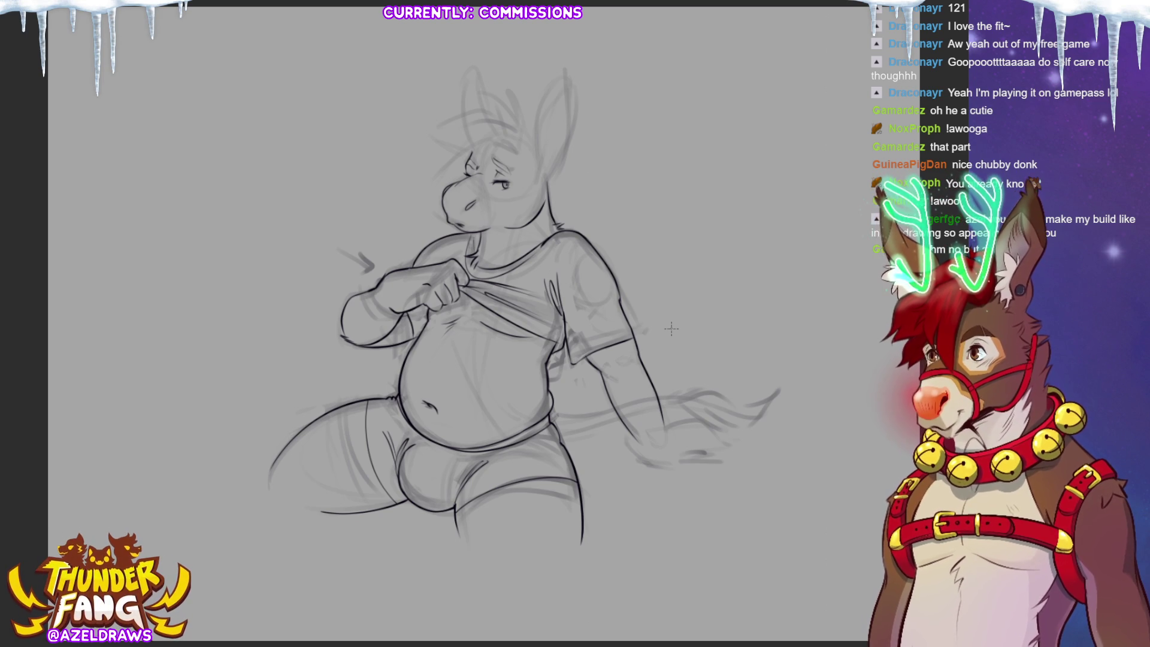
key(ctrl+plus)
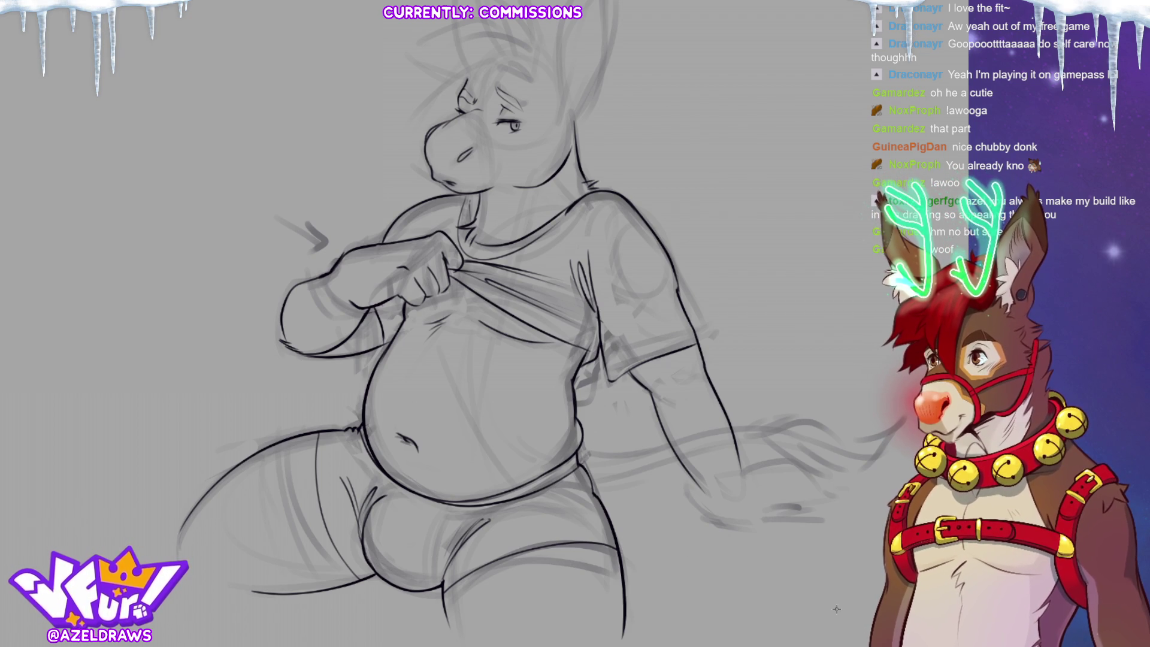
Step: Bring the head into view and ink the right ear's lower left edge, undoing misplaced strokes
drag(826, 527, 794, 626)
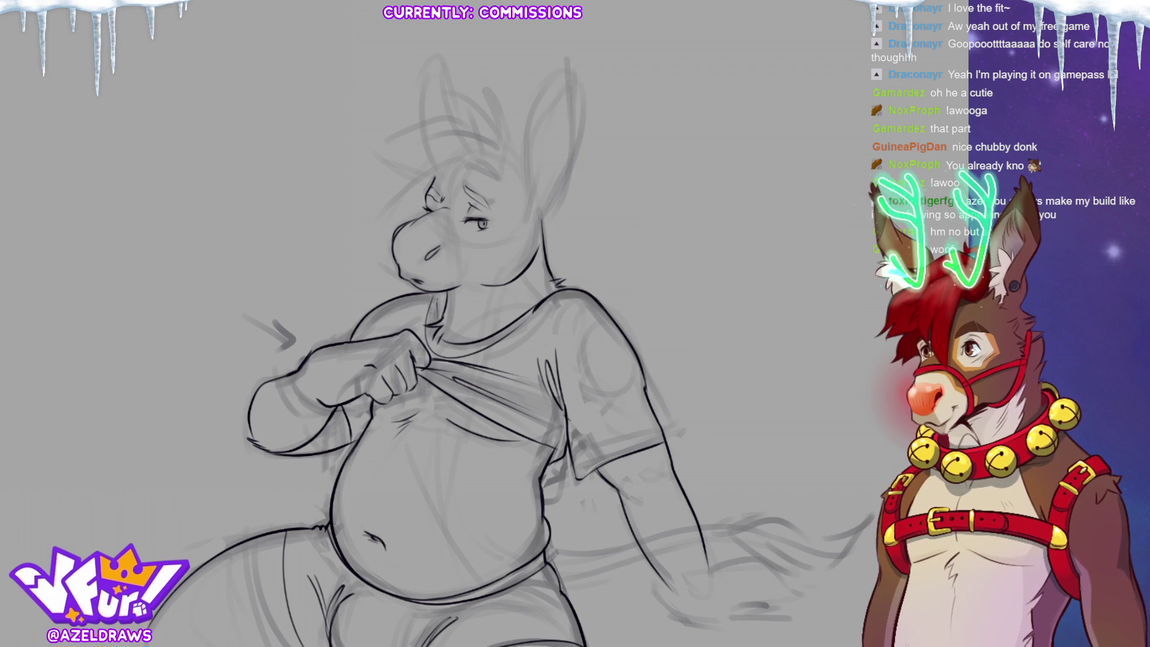
scroll(528, 372, down, 1)
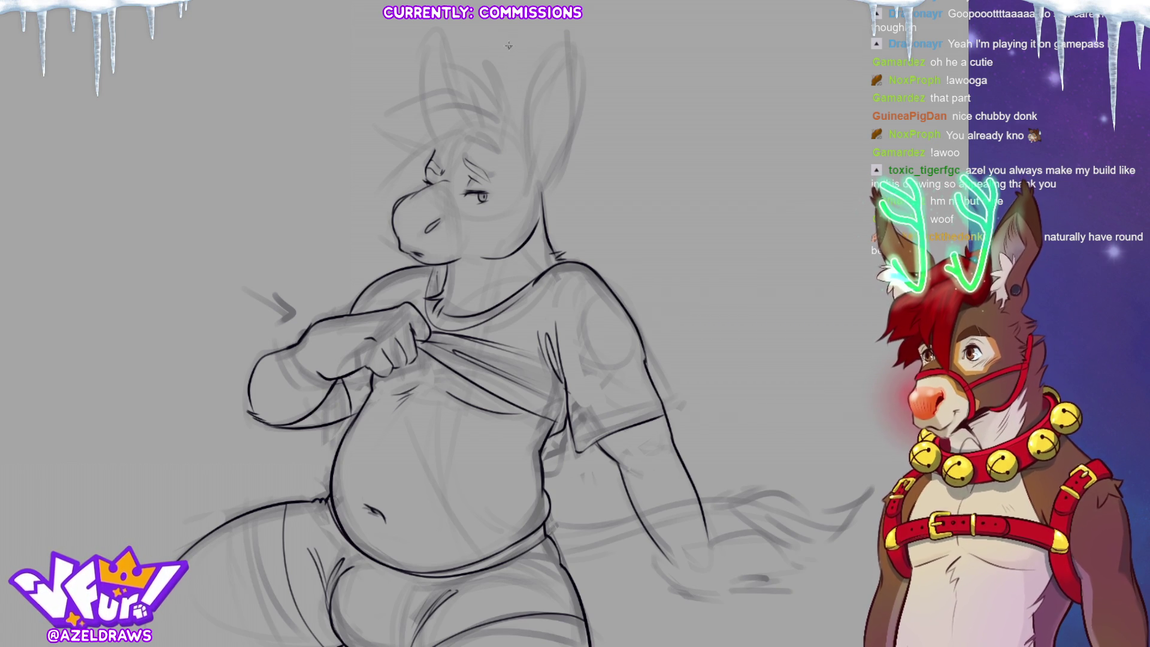
drag(520, 143, 543, 27)
key(ctrl+z)
key(ctrl+z)
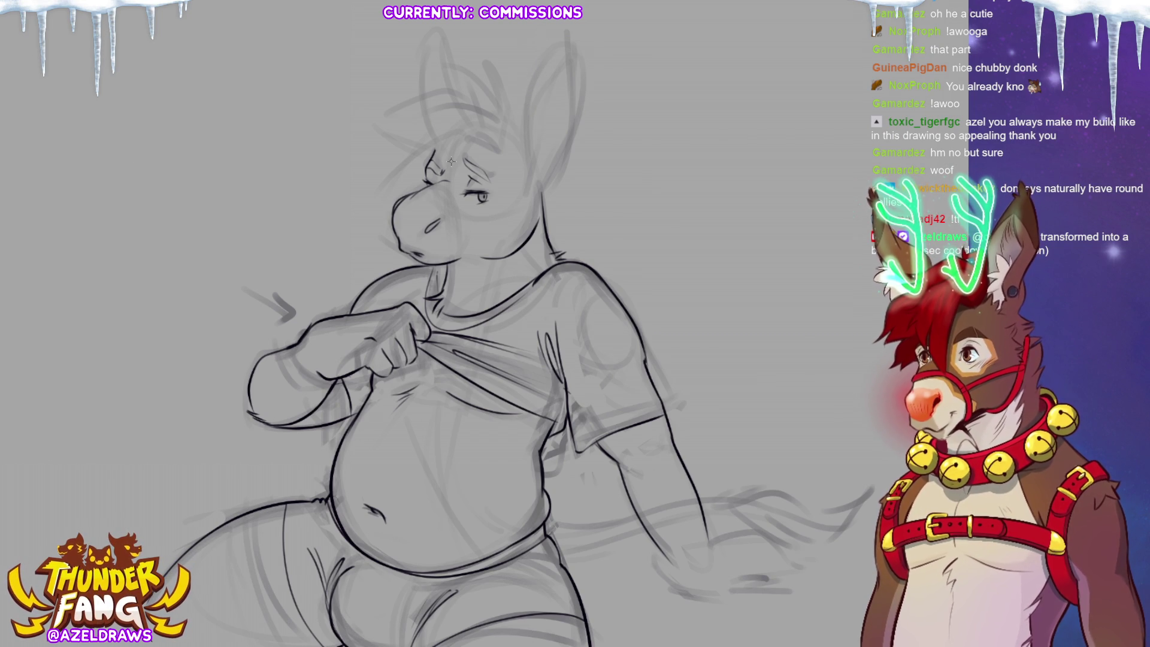
drag(516, 155, 546, 35)
key(ctrl+z)
Step: Finish the ear's edge up to its tip, its right edge and inner line, then lasso the ear
drag(528, 112, 548, 35)
key(ctrl+z)
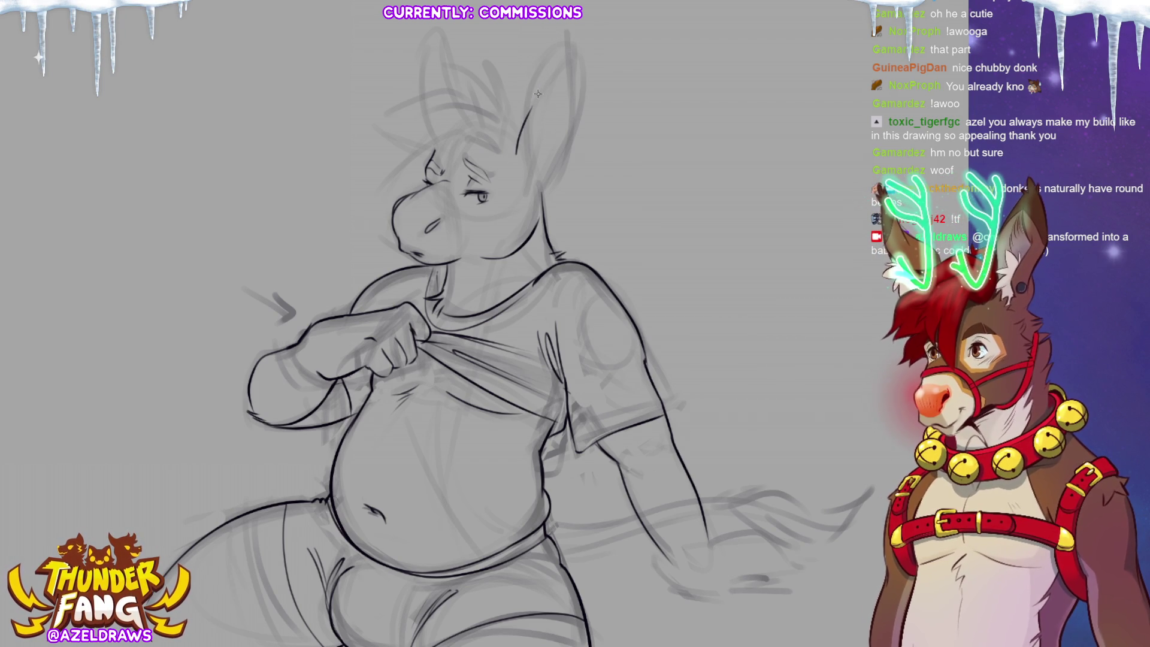
mouse_move(532, 104)
mouse_down()
mouse_move(560, 37)
mouse_move(566, 48)
mouse_up()
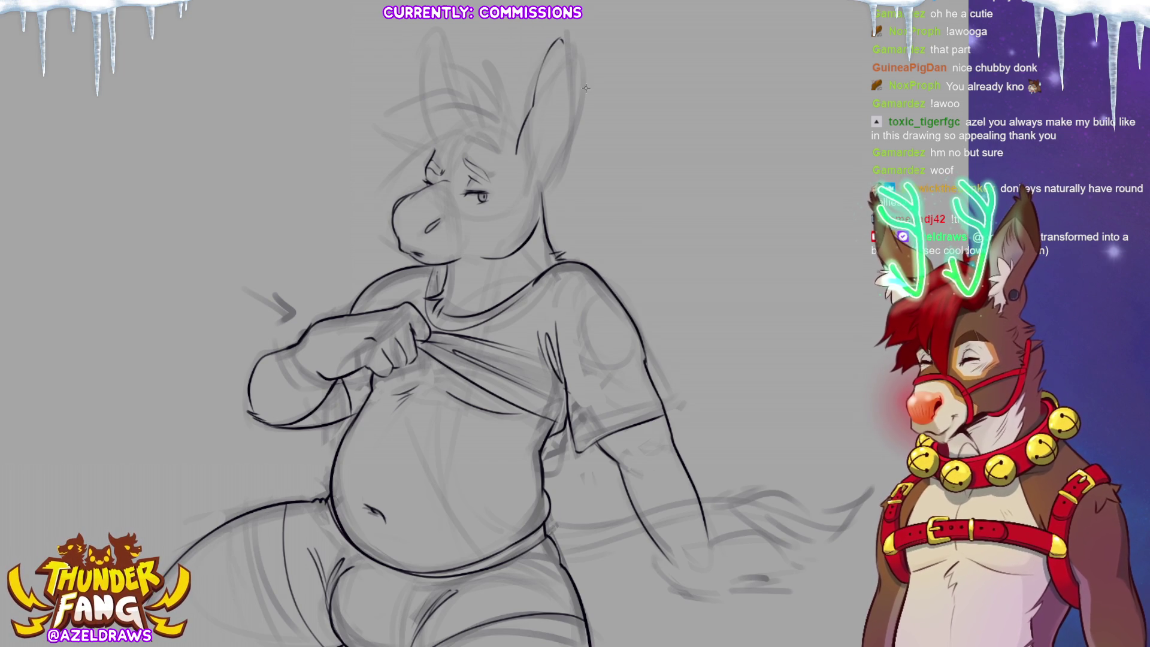
mouse_move(561, 40)
mouse_down()
mouse_move(572, 124)
mouse_move(543, 175)
mouse_up()
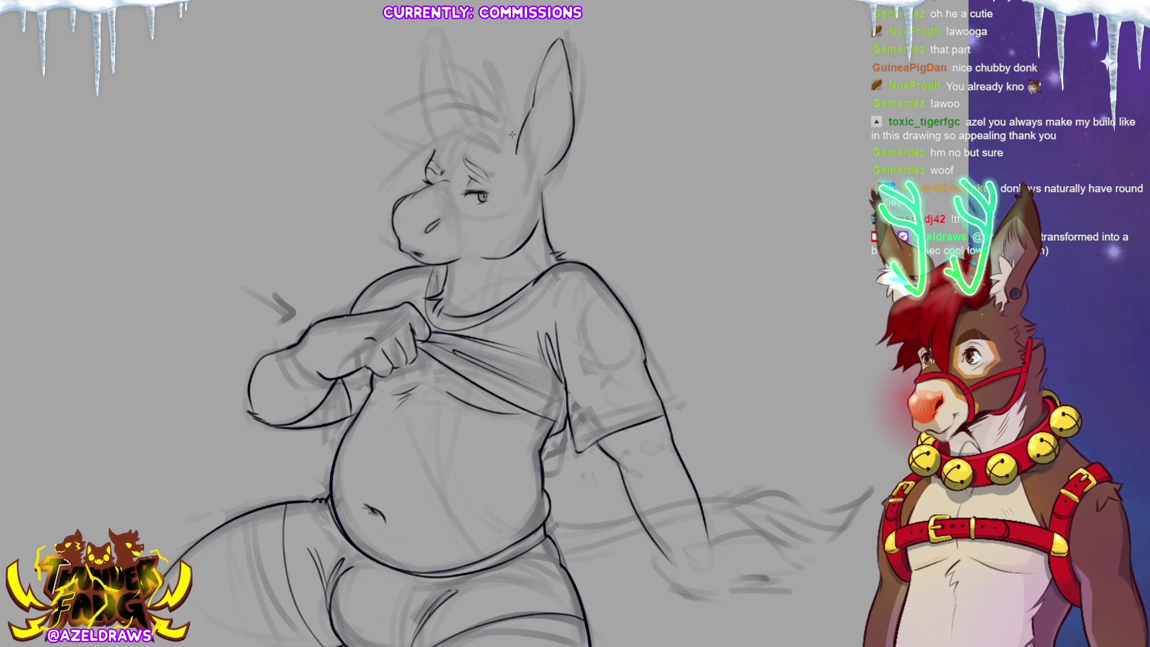
drag(539, 99, 541, 172)
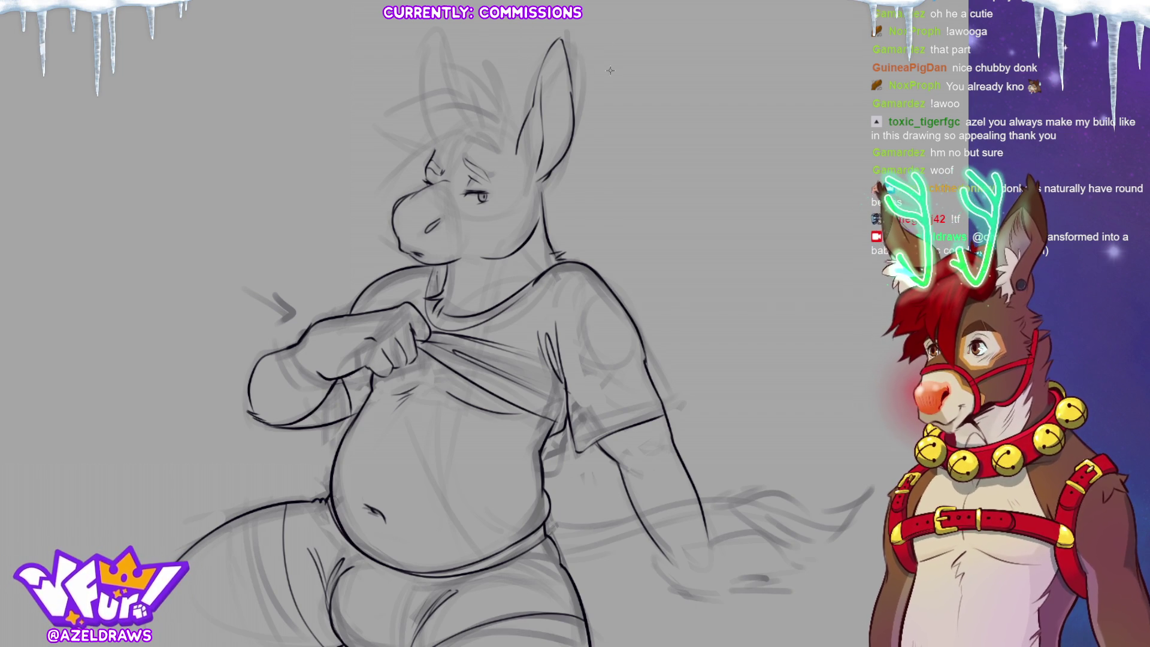
mouse_move(556, 27)
mouse_down()
mouse_move(510, 135)
mouse_move(542, 188)
mouse_up()
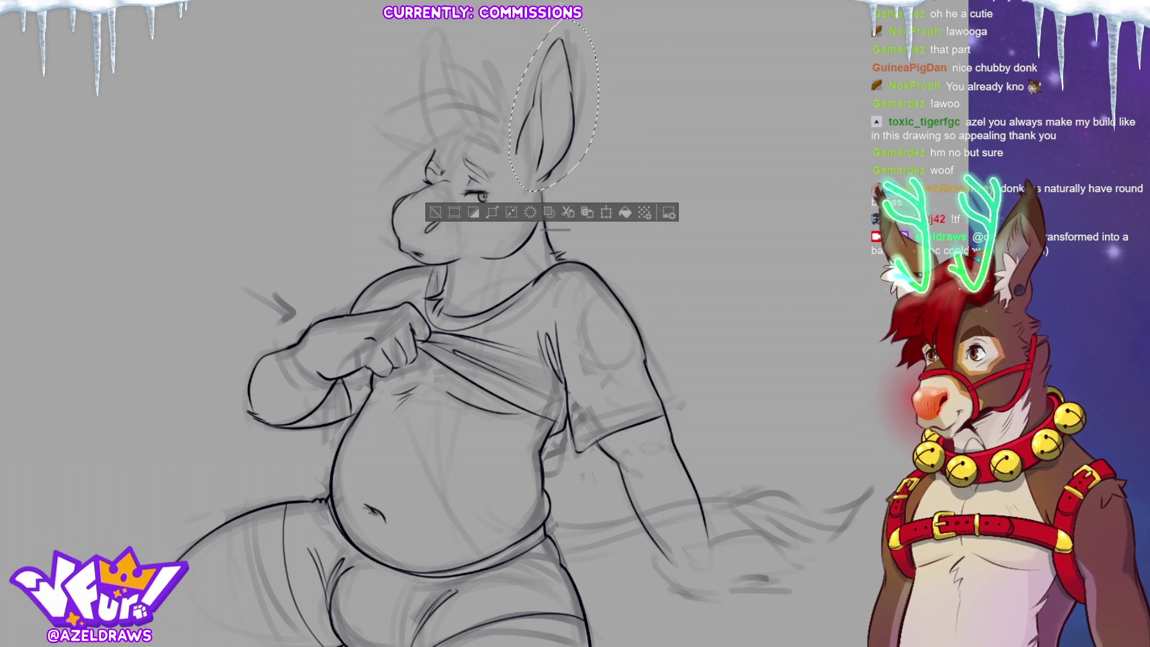
Step: Move the lassoed right ear up slightly, tilt it clockwise, confirm, and deselect
click(605, 213)
drag(563, 122, 563, 117)
drag(548, 170, 566, 148)
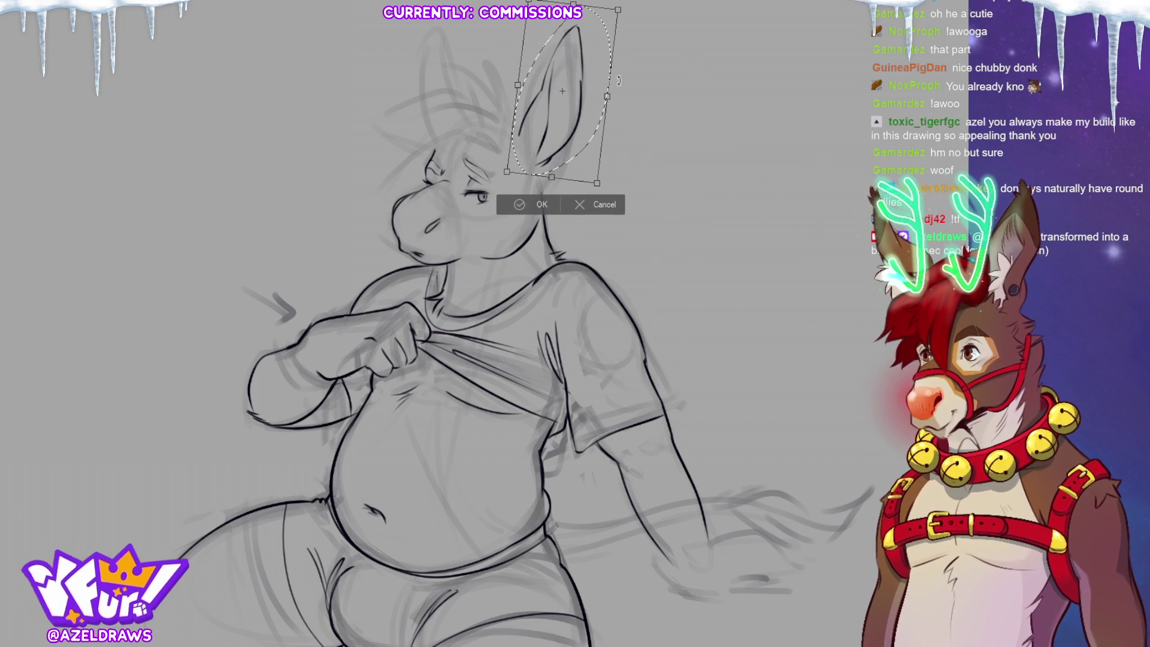
click(509, 201)
click(441, 194)
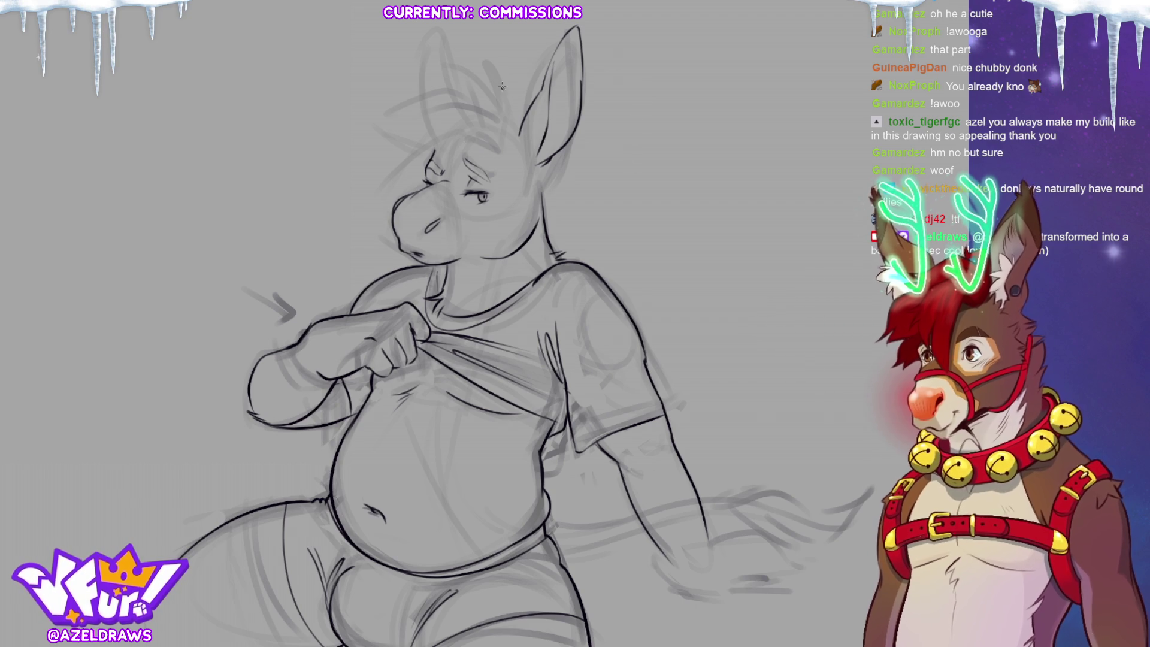
Step: Ink brow and forehead strokes and an arc over the head between the ears
mouse_move(480, 142)
mouse_down()
mouse_move(464, 174)
mouse_move(426, 191)
mouse_up()
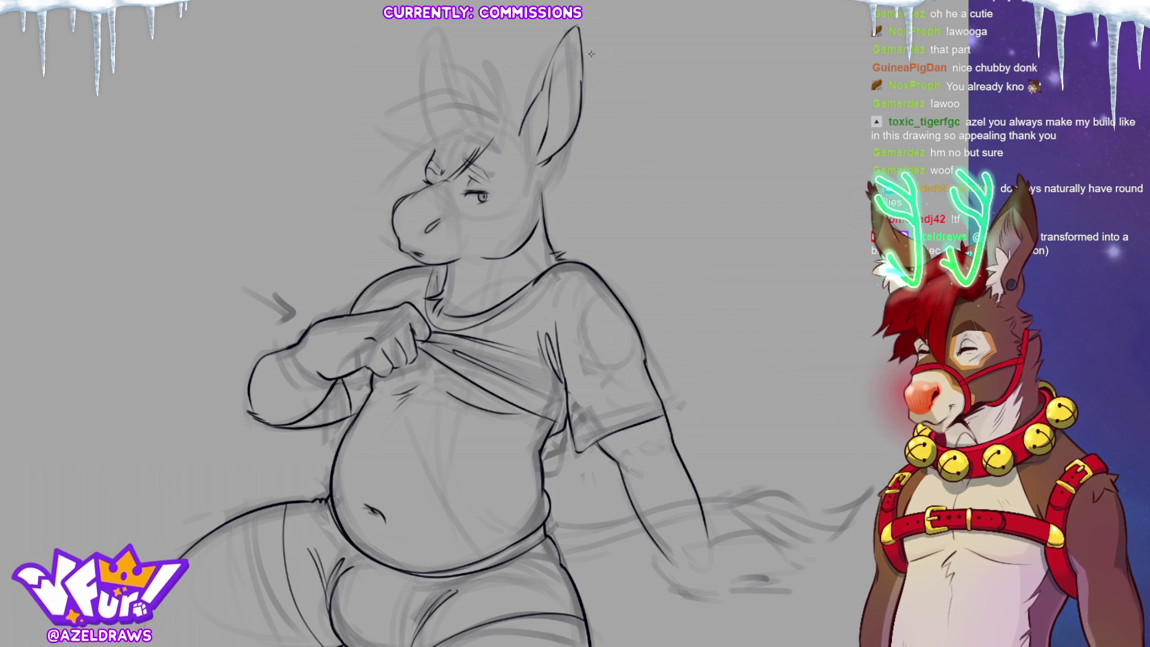
mouse_move(468, 127)
mouse_down()
mouse_move(448, 140)
mouse_move(435, 180)
mouse_up()
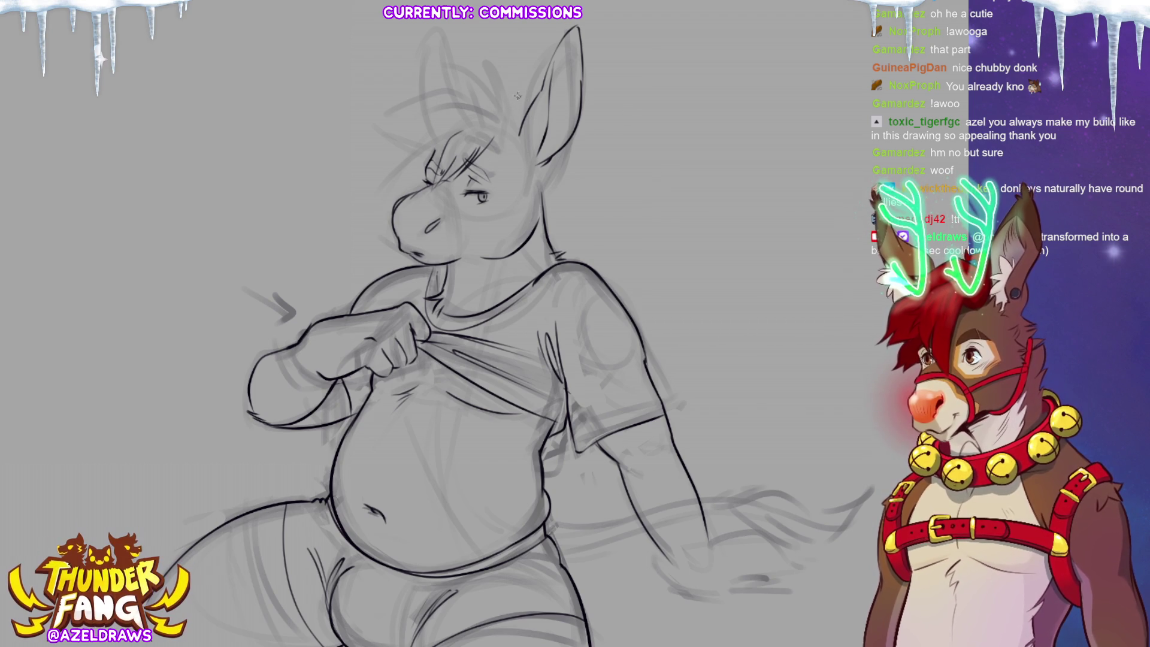
mouse_move(505, 123)
mouse_down()
mouse_move(486, 99)
mouse_move(445, 107)
mouse_up()
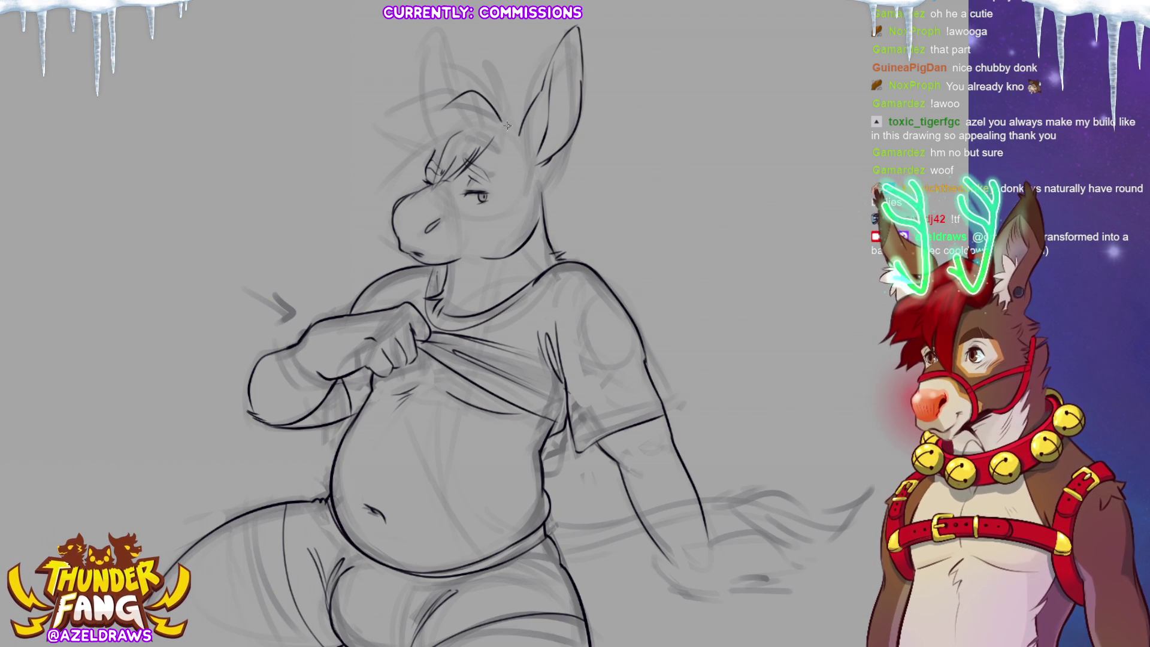
mouse_move(486, 147)
mouse_down()
mouse_move(506, 144)
mouse_move(519, 116)
mouse_up()
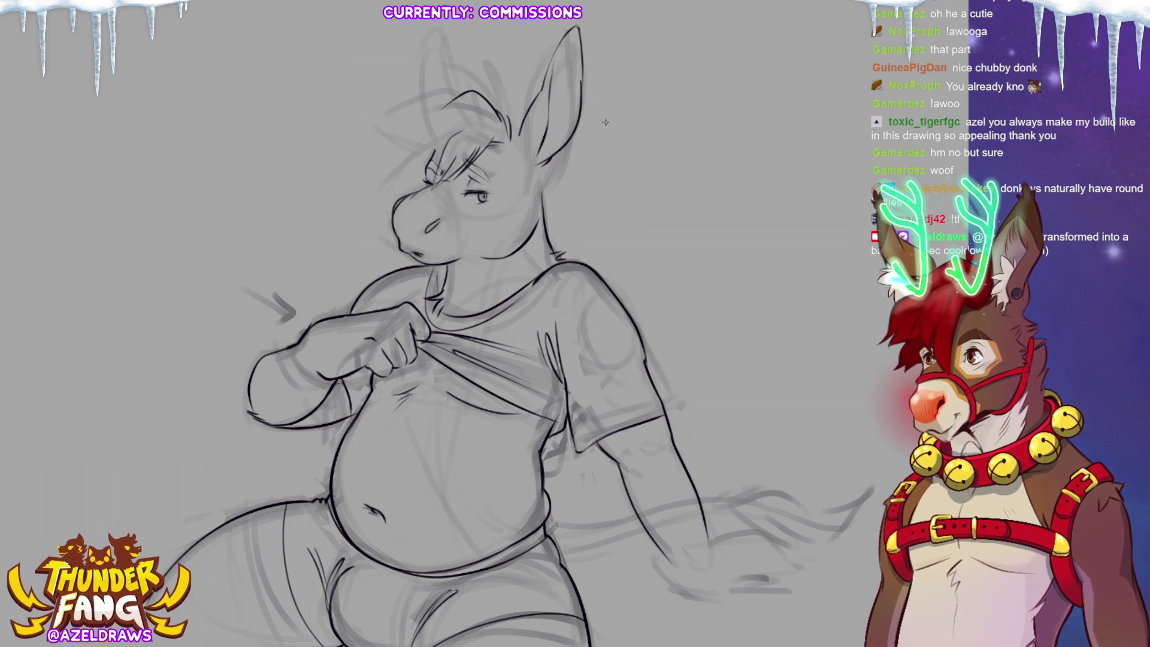